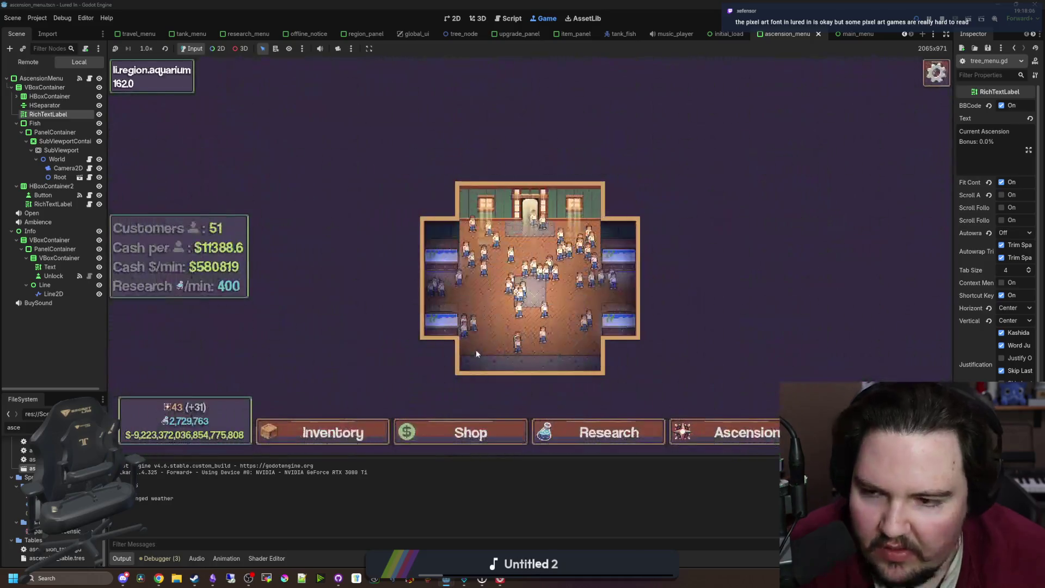
{"action": "key", "text": "Escape"}
Step: In the running game, flip the Normal Font option repeatedly, leave it on, and close Options
{"action": "left_click", "coordinate": [544, 270]}
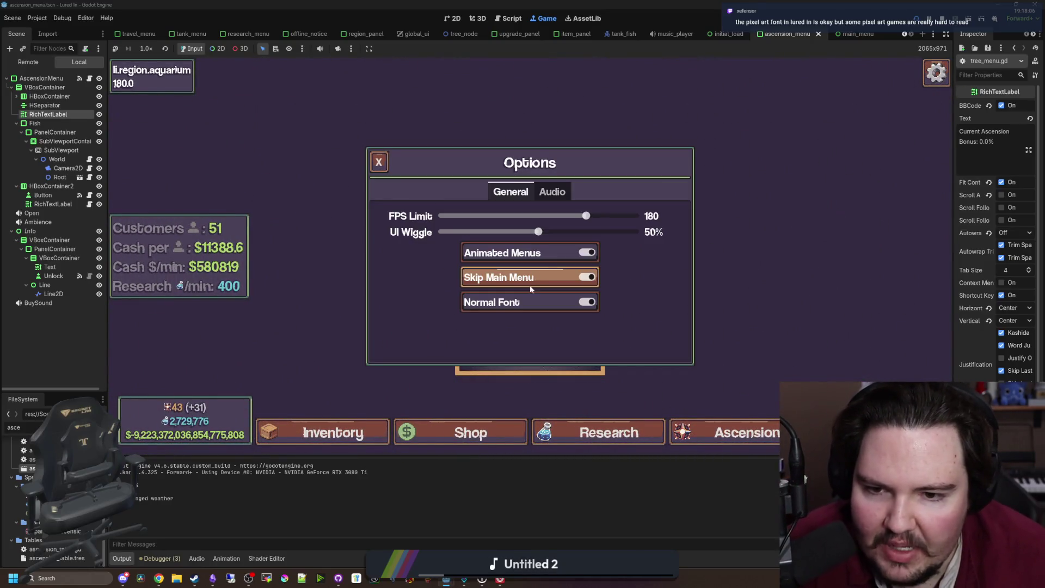
{"action": "left_click", "coordinate": [524, 296]}
{"action": "left_click", "coordinate": [526, 291]}
{"action": "double_click", "coordinate": [517, 301]}
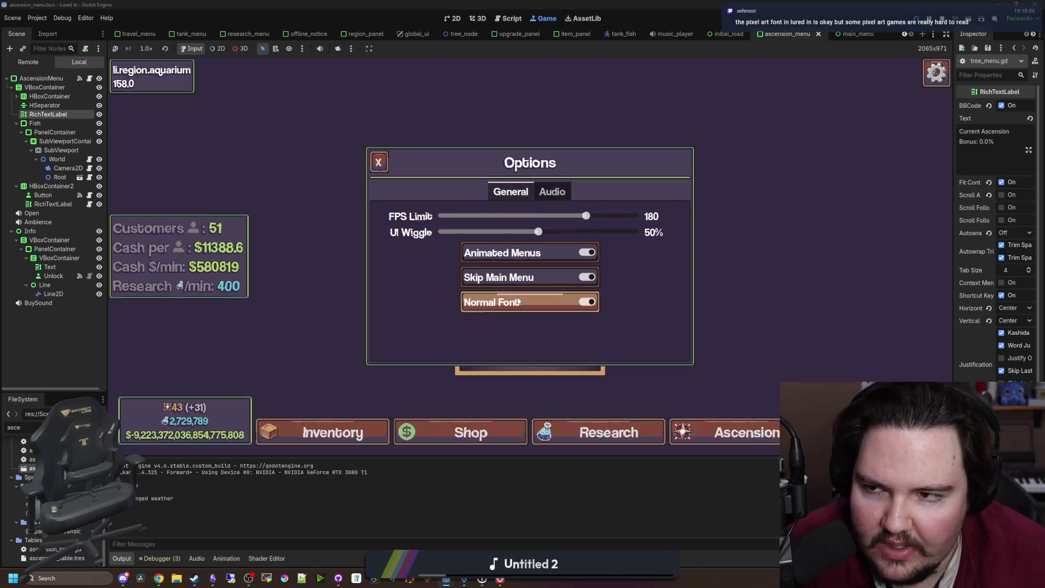
{"action": "left_click", "coordinate": [518, 301]}
{"action": "left_click", "coordinate": [518, 301]}
{"action": "left_click", "coordinate": [517, 301]}
{"action": "left_click", "coordinate": [517, 299]}
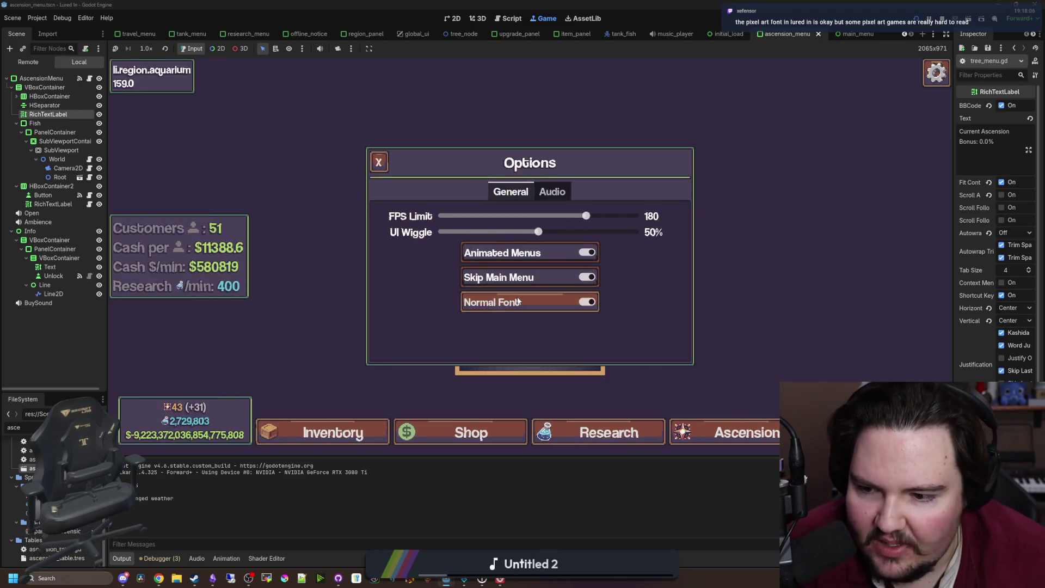
{"action": "double_click", "coordinate": [517, 299]}
{"action": "left_click", "coordinate": [518, 301]}
{"action": "left_click", "coordinate": [518, 301]}
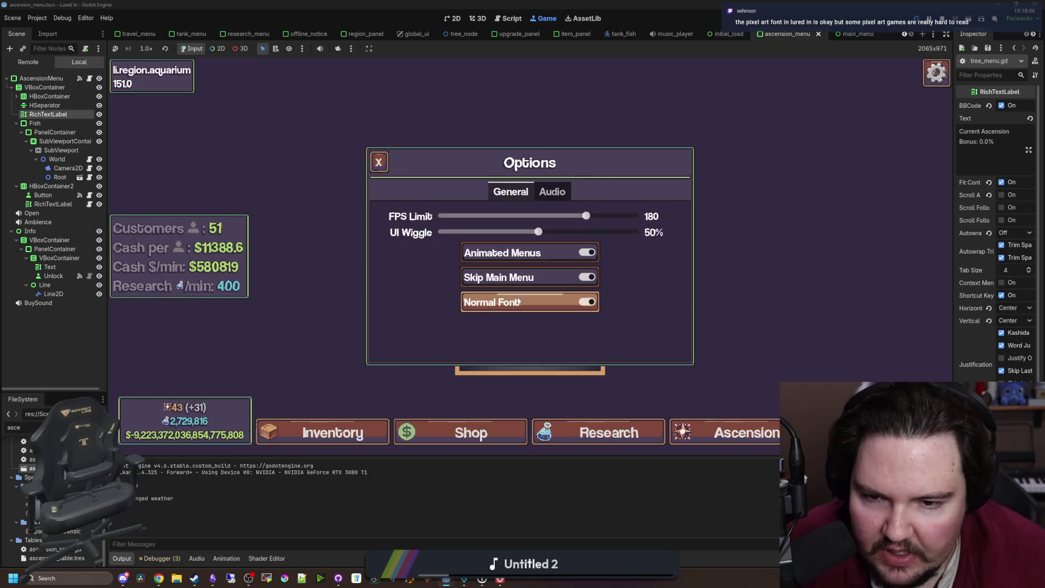
{"action": "left_click", "coordinate": [517, 301]}
{"action": "double_click", "coordinate": [518, 299]}
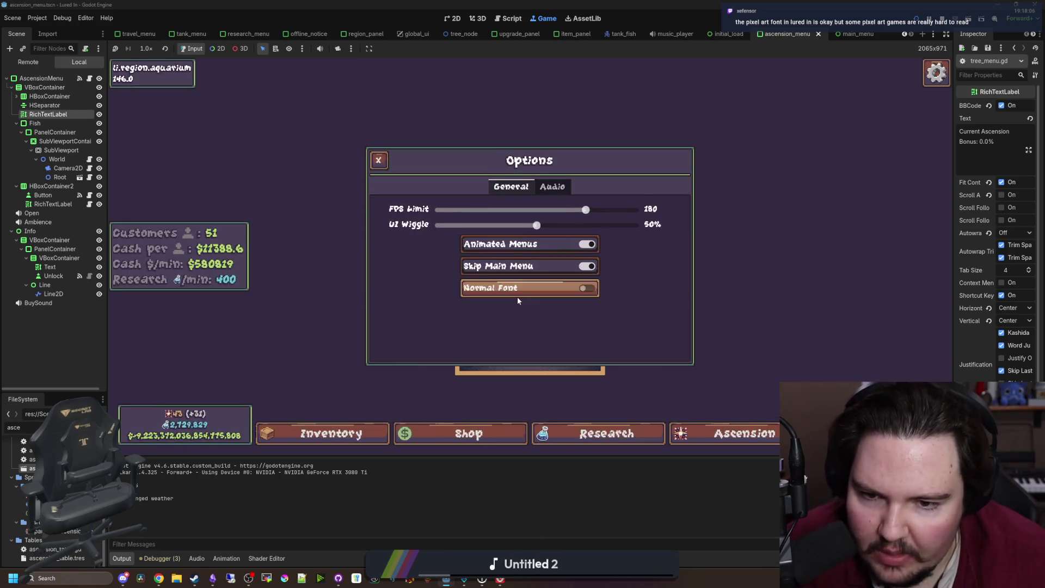
{"action": "left_click", "coordinate": [517, 299]}
{"action": "double_click", "coordinate": [518, 299]}
{"action": "left_click", "coordinate": [517, 299]}
{"action": "left_click", "coordinate": [517, 299]}
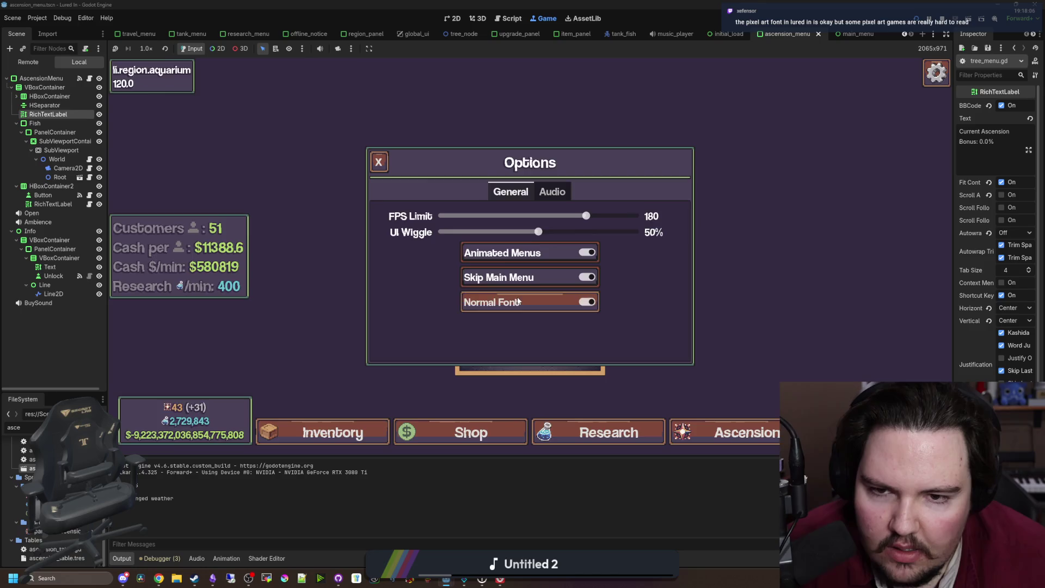
{"action": "left_click", "coordinate": [518, 299]}
{"action": "left_click", "coordinate": [518, 299]}
{"action": "left_click", "coordinate": [478, 366]}
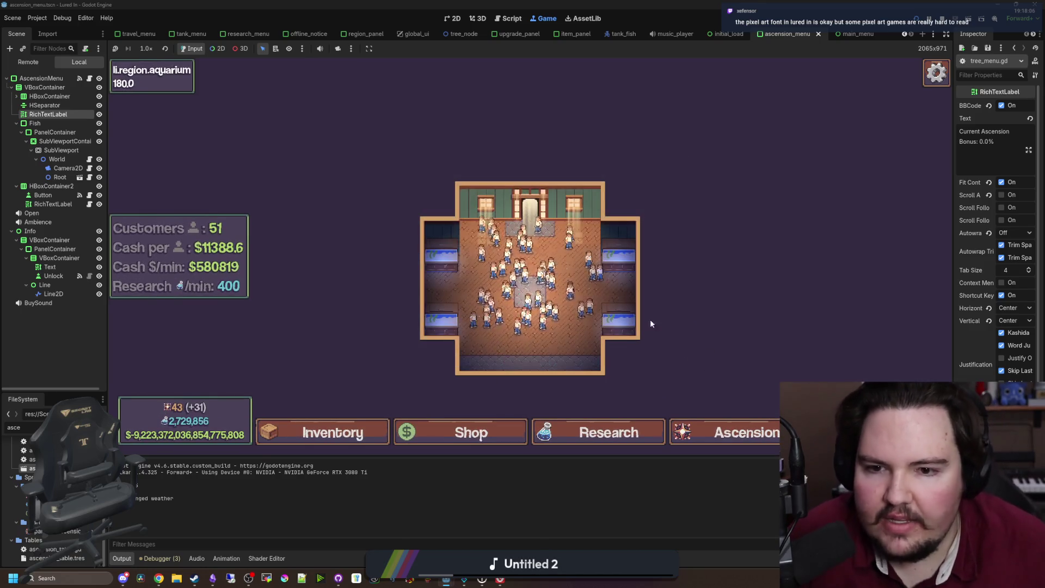
{"action": "scroll", "coordinate": [648, 322], "scroll_direction": "up", "scroll_amount": 5}
{"action": "scroll", "coordinate": [621, 320], "scroll_direction": "down", "scroll_amount": 5}
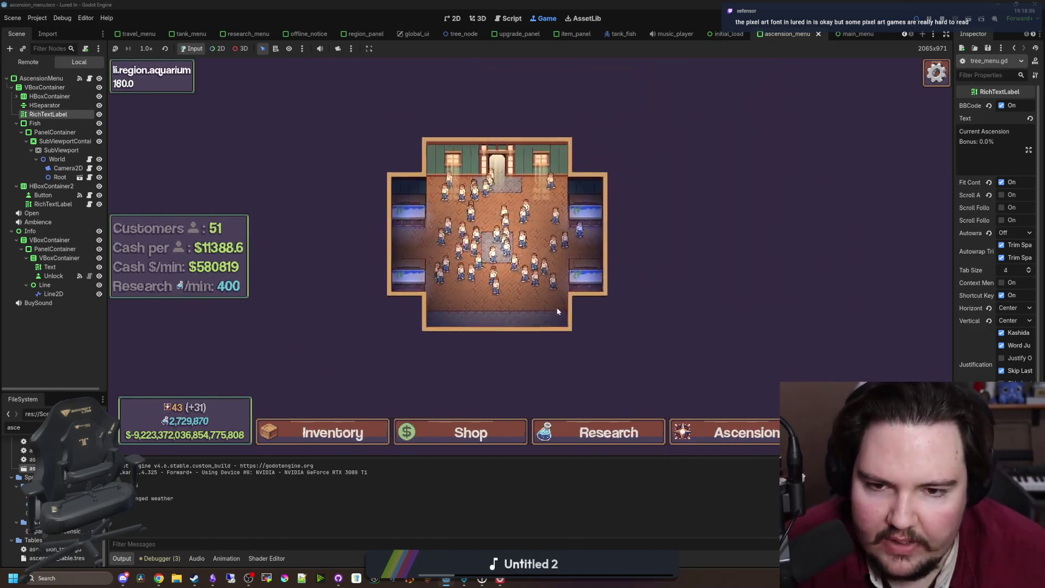
{"action": "scroll", "coordinate": [588, 313], "scroll_direction": "up", "scroll_amount": 6}
{"action": "scroll", "coordinate": [550, 306], "scroll_direction": "down", "scroll_amount": 4}
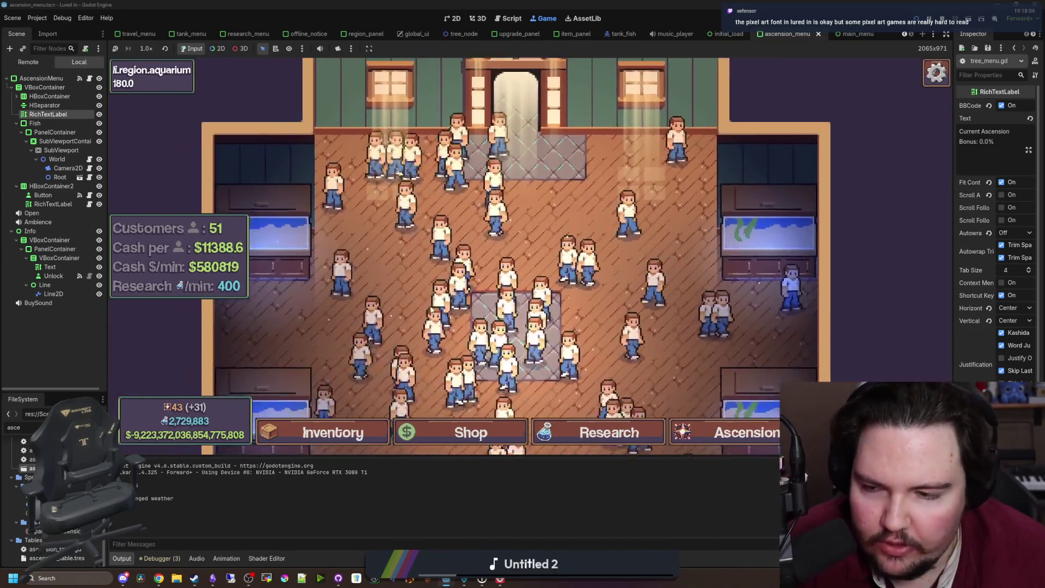
{"action": "scroll", "coordinate": [517, 309], "scroll_direction": "down", "scroll_amount": 3}
{"action": "scroll", "coordinate": [456, 312], "scroll_direction": "down", "scroll_amount": 2}
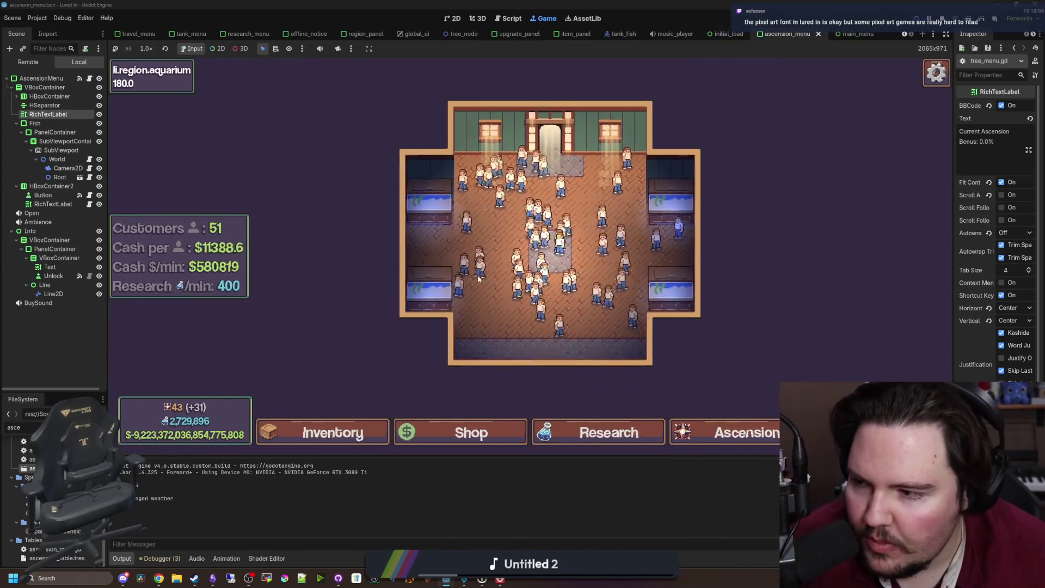
{"action": "scroll", "coordinate": [496, 245], "scroll_direction": "up", "scroll_amount": 1}
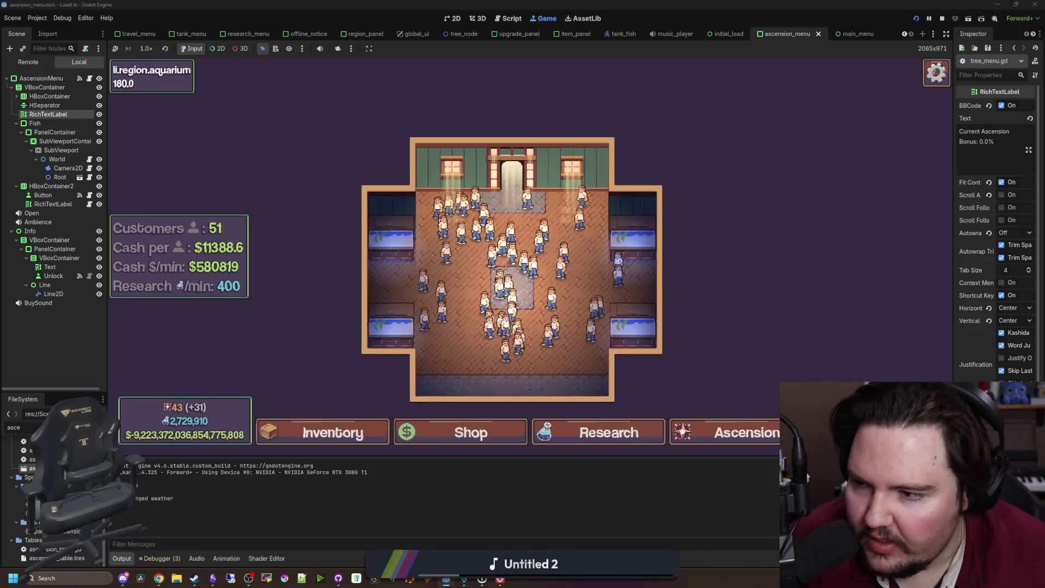
{"action": "scroll", "coordinate": [495, 256], "scroll_direction": "up", "scroll_amount": 3}
{"action": "scroll", "coordinate": [496, 272], "scroll_direction": "up", "scroll_amount": 2}
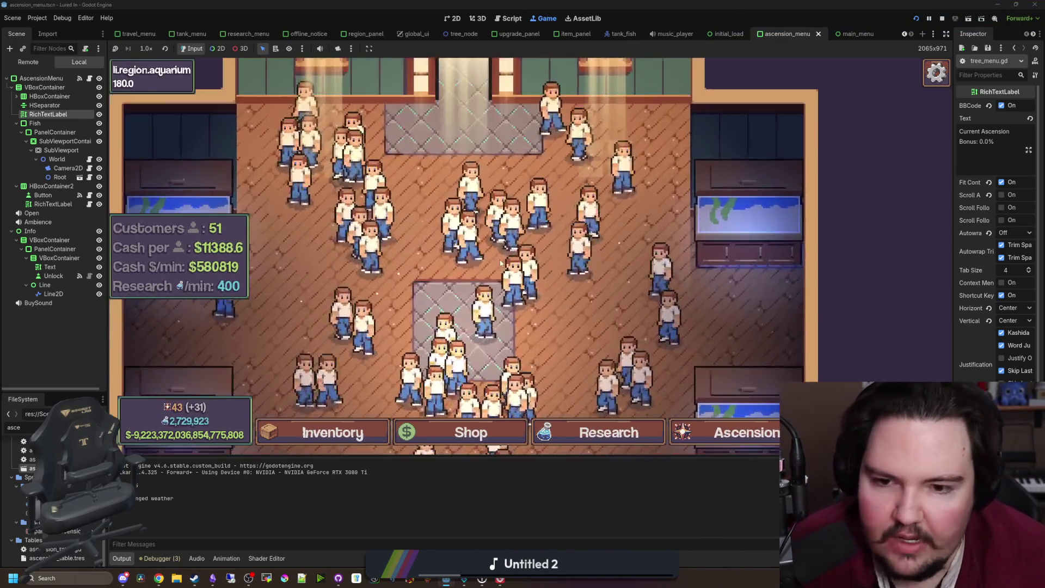
{"action": "scroll", "coordinate": [496, 272], "scroll_direction": "down", "scroll_amount": 4}
{"action": "scroll", "coordinate": [496, 272], "scroll_direction": "up", "scroll_amount": 4}
{"action": "scroll", "coordinate": [556, 271], "scroll_direction": "down", "scroll_amount": 3}
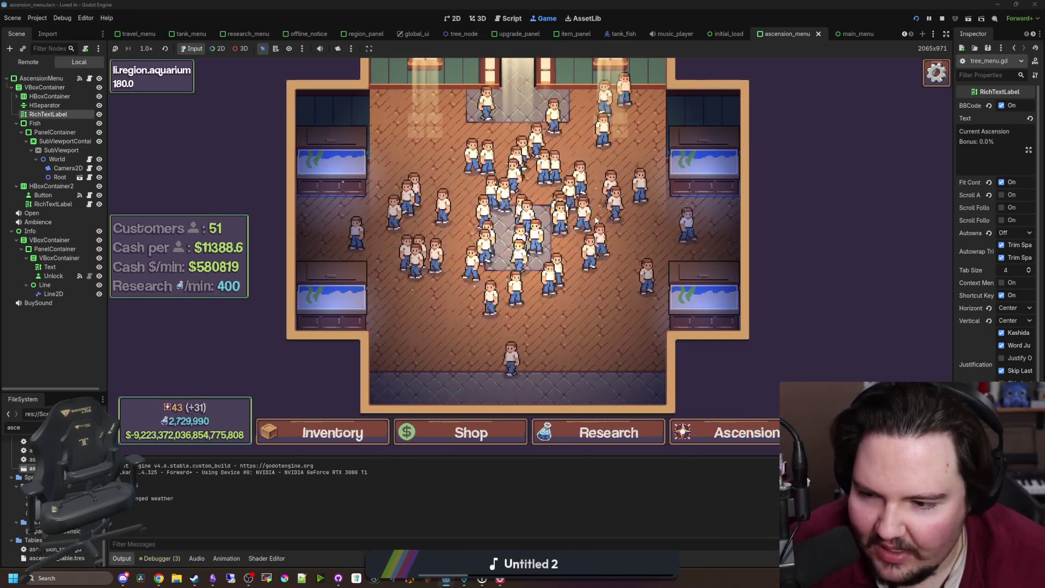
Step: Reopen the game's Options, recheck the Normal Font toggle, leave it on, and close the dialog
{"action": "key", "text": "Escape"}
{"action": "left_click", "coordinate": [581, 254]}
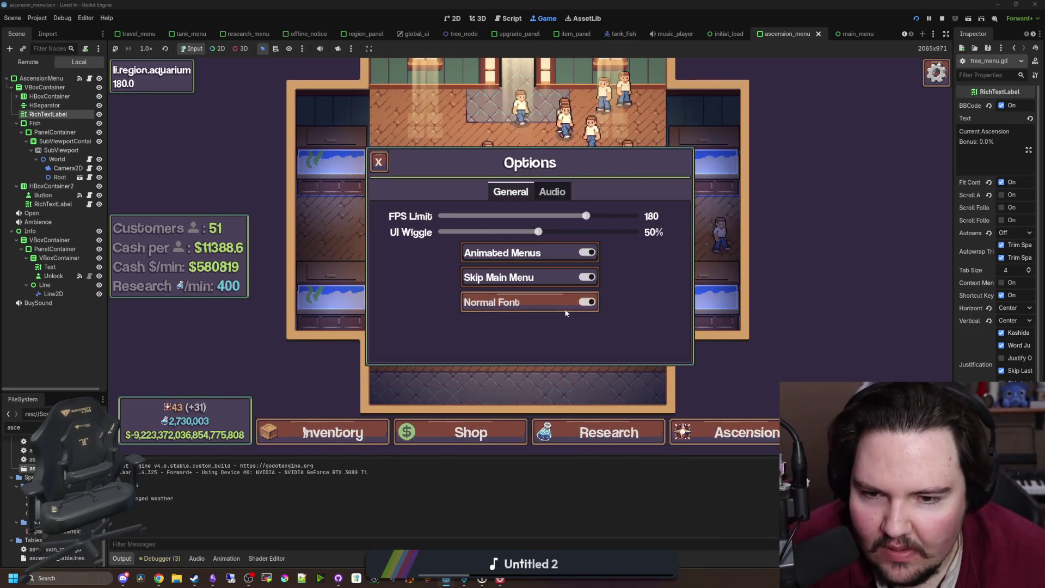
{"action": "left_click", "coordinate": [521, 298]}
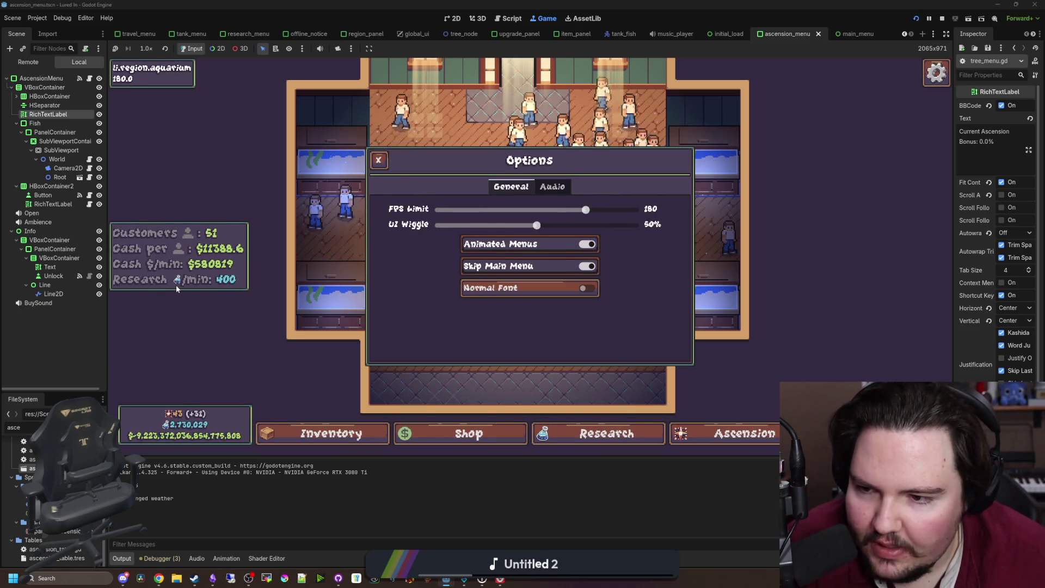
{"action": "left_click", "coordinate": [528, 294]}
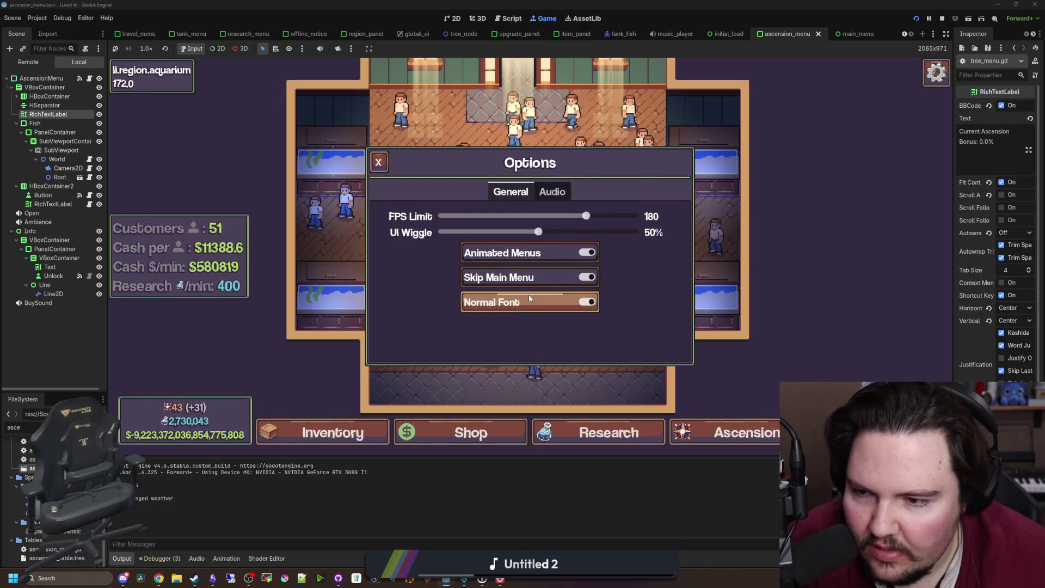
{"action": "left_click", "coordinate": [528, 295]}
{"action": "left_click", "coordinate": [528, 294]}
{"action": "left_click", "coordinate": [528, 295]}
{"action": "left_click", "coordinate": [528, 294]}
{"action": "left_click", "coordinate": [528, 295]}
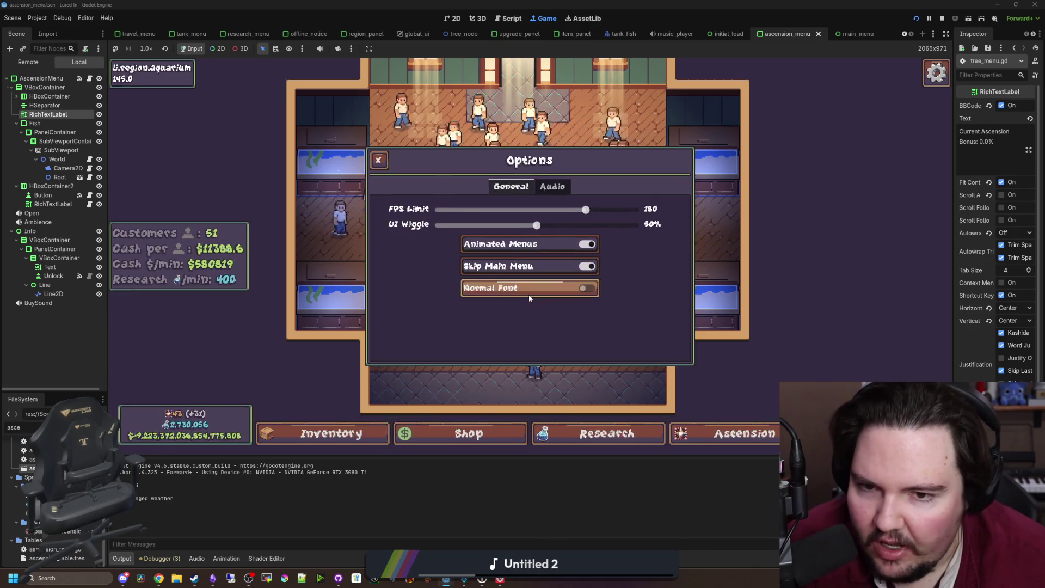
{"action": "left_click", "coordinate": [529, 296]}
{"action": "left_click", "coordinate": [528, 295]}
{"action": "left_click", "coordinate": [527, 294]}
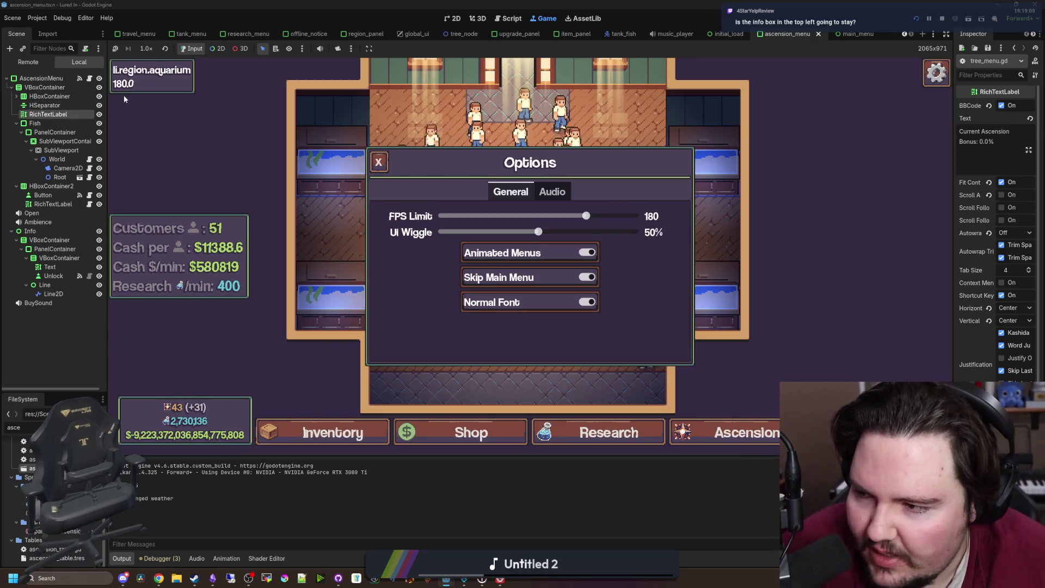
{"action": "key", "text": "Escape"}
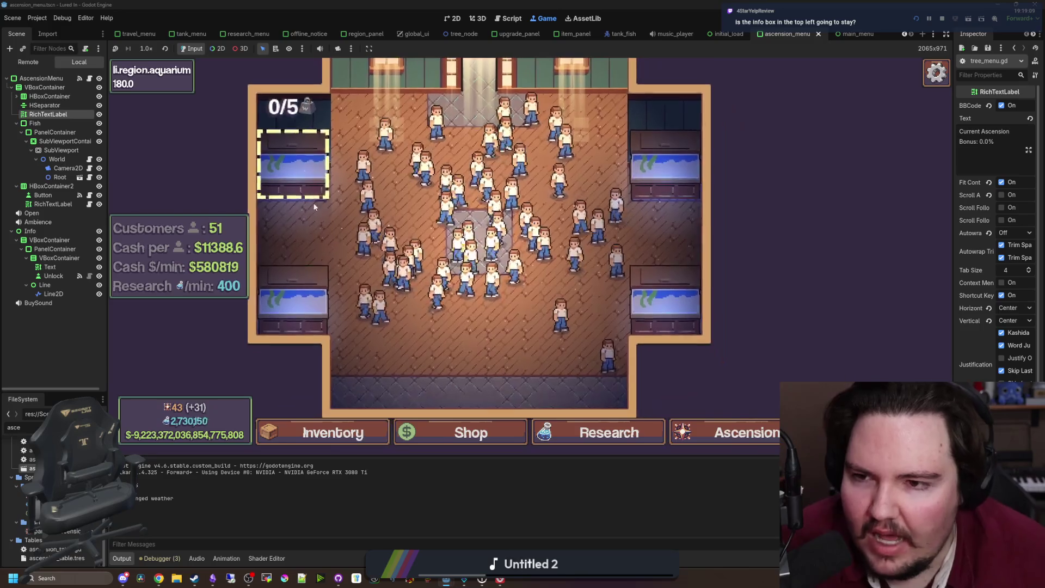
{"action": "scroll", "coordinate": [649, 181], "scroll_direction": "down", "scroll_amount": 2}
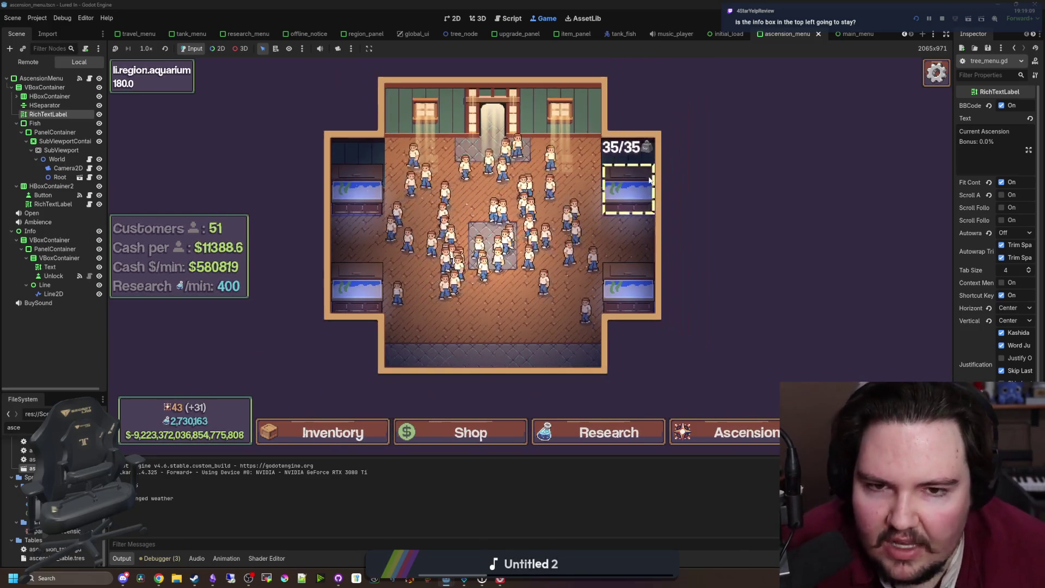
{"action": "scroll", "coordinate": [649, 181], "scroll_direction": "down", "scroll_amount": 2}
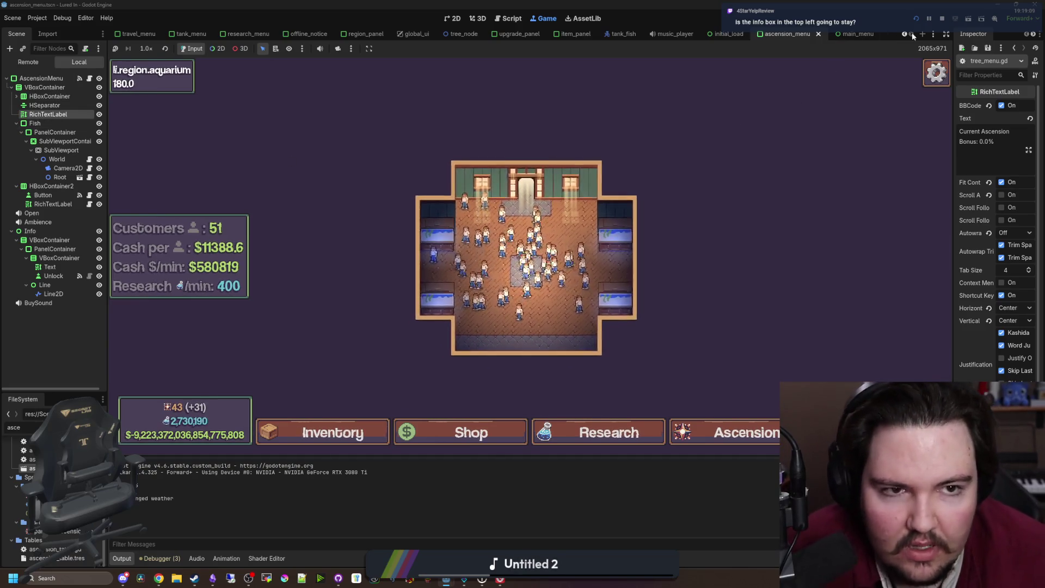
Step: Stop the game, filter FileSystem for 'gl', and open global_ui.tscn in the 2D view
{"action": "left_click", "coordinate": [942, 18]}
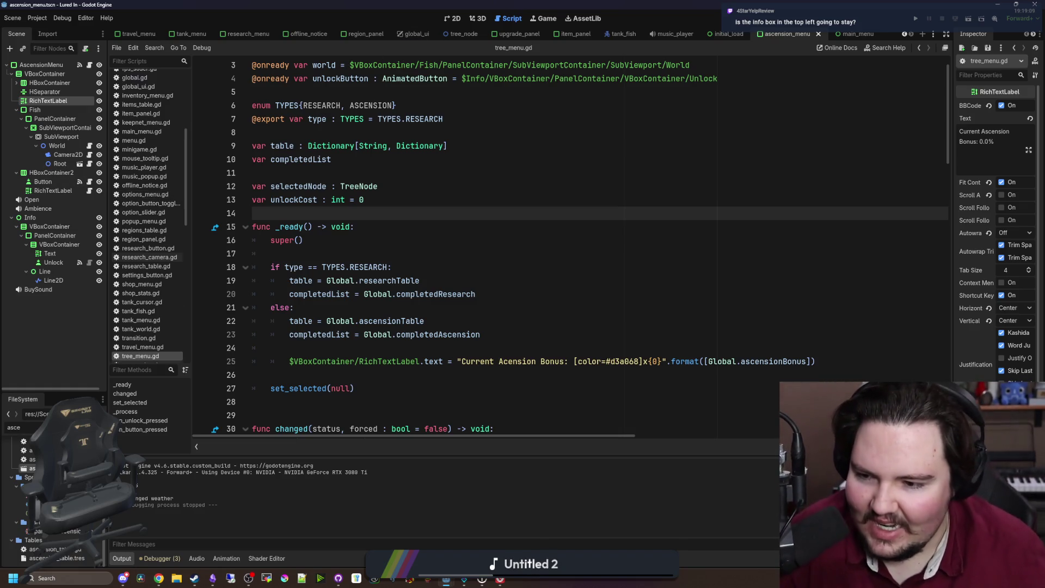
{"action": "key", "text": "BackSpace"}
{"action": "key", "text": "BackSpace"}
{"action": "key", "text": "BackSpace"}
{"action": "type", "text": "glob"}
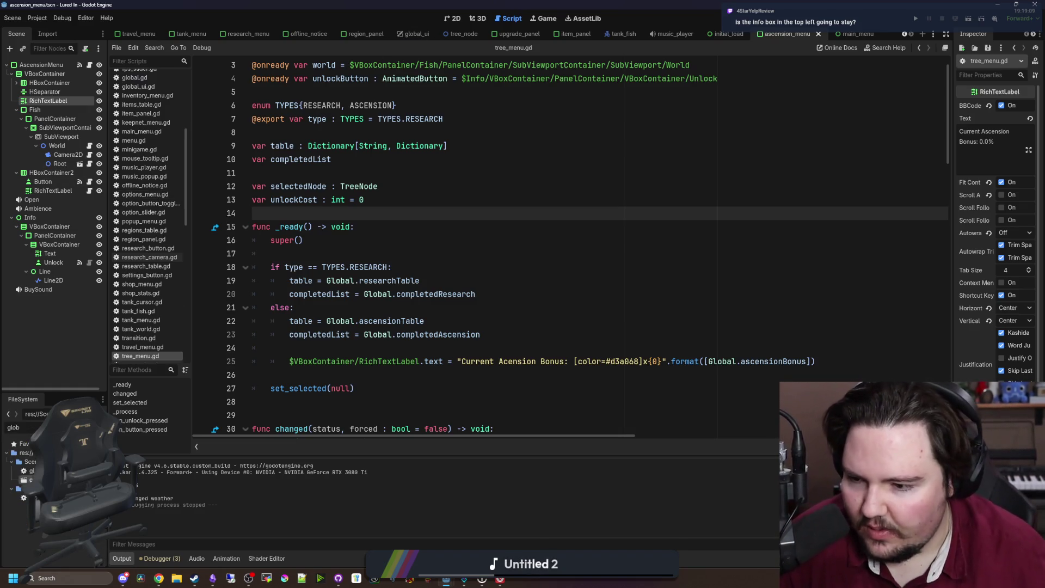
{"action": "left_click", "coordinate": [413, 34]}
{"action": "left_click", "coordinate": [453, 18]}
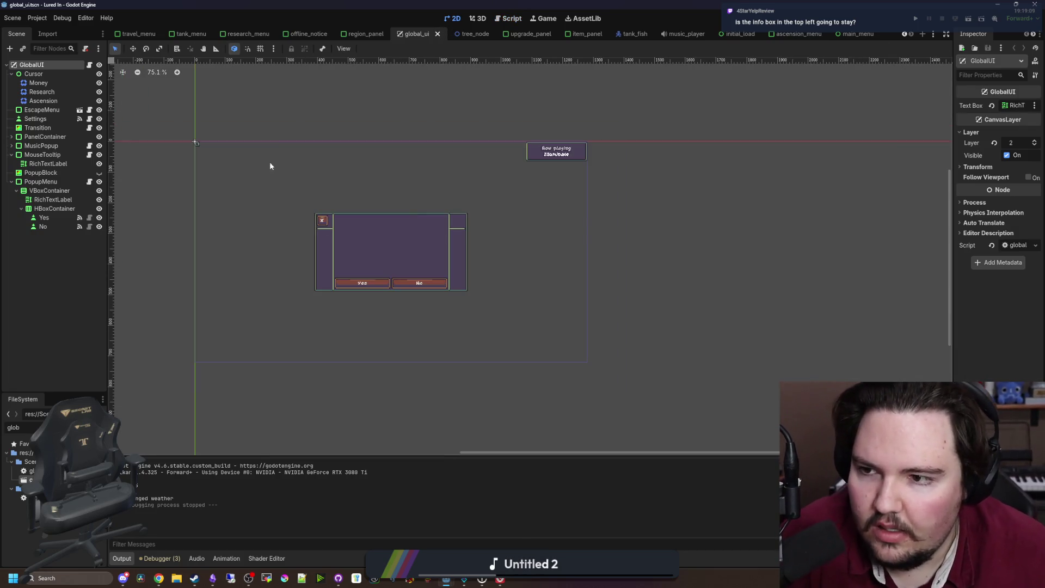
Step: Inspect the MouseTooltip, MusicPopup, PopupBlock, EscapeMenu and PanelContainer nodes of global_ui
{"action": "scroll", "coordinate": [197, 143], "scroll_direction": "up", "scroll_amount": 8}
{"action": "left_click", "coordinate": [197, 151]}
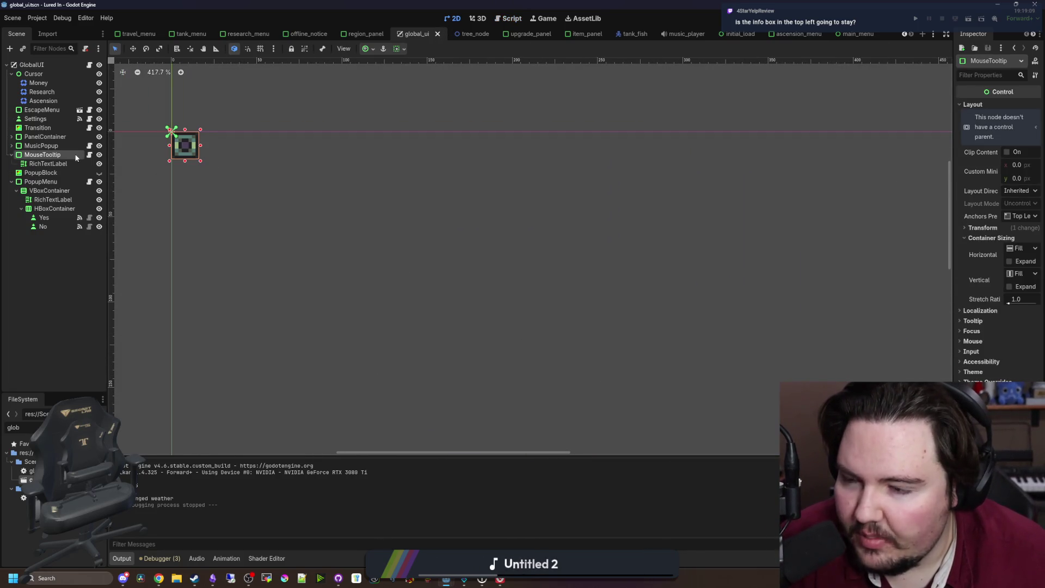
{"action": "left_click", "coordinate": [61, 145]}
{"action": "left_click", "coordinate": [48, 173]}
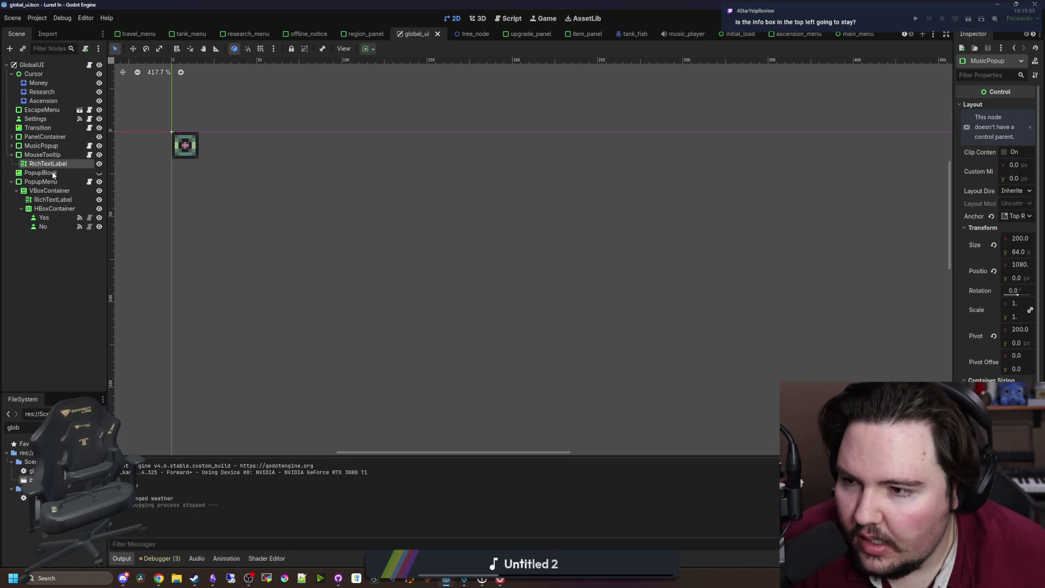
{"action": "left_click", "coordinate": [48, 110]}
{"action": "left_click", "coordinate": [53, 137]}
Step: Check PanelContainer's children, then open the GlobalUI script and start a find
{"action": "scroll", "coordinate": [113, 147], "scroll_direction": "down", "scroll_amount": 5}
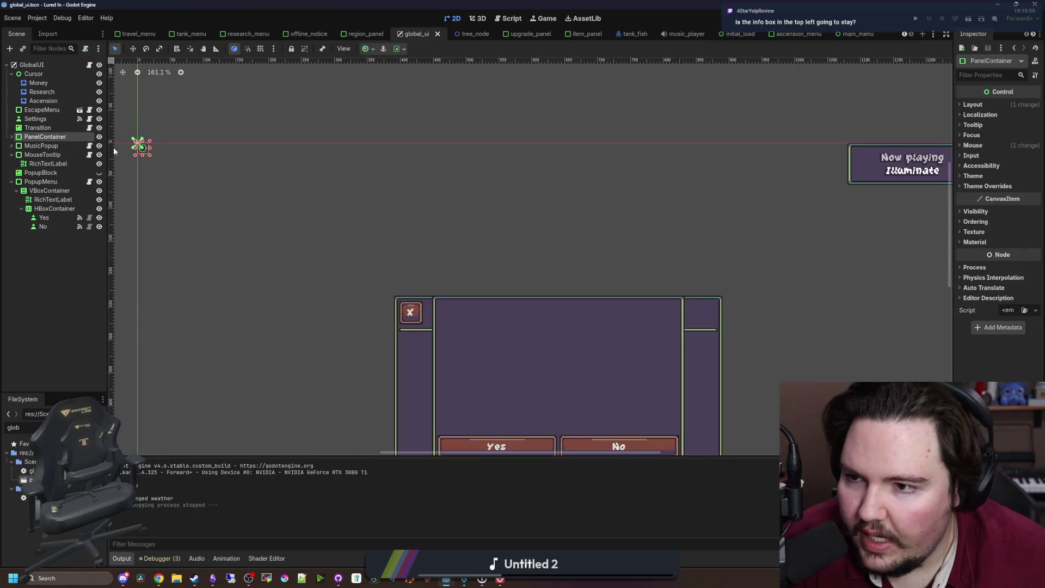
{"action": "left_click", "coordinate": [10, 138]}
{"action": "left_click", "coordinate": [12, 137]}
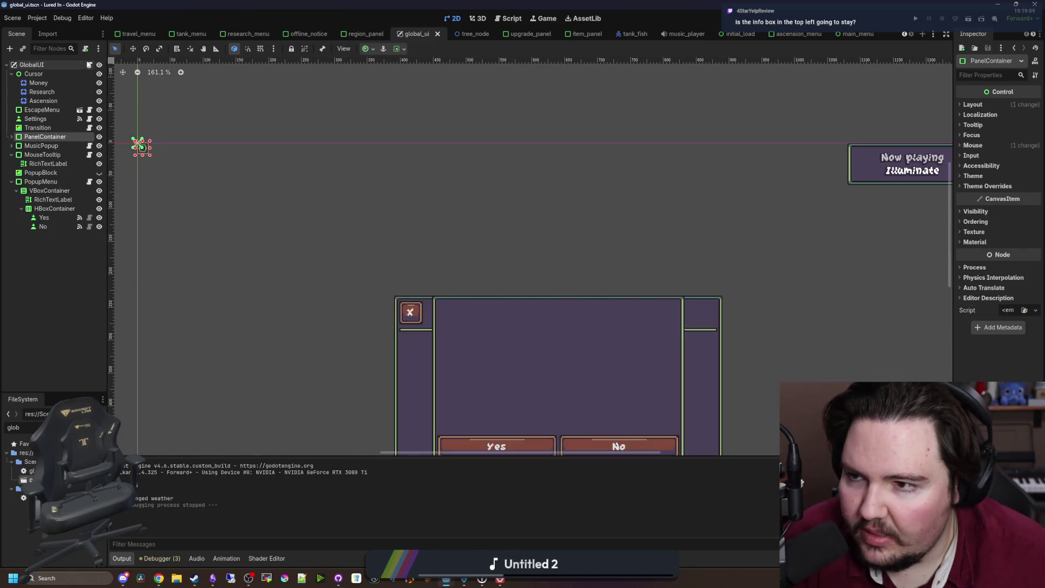
{"action": "left_click", "coordinate": [89, 65]}
{"action": "key", "text": "ctrl+f"}
Step: Search global_ui.gd for 'pane', put the caret at the end of line 6, and run the project
{"action": "type", "text": "pane"}
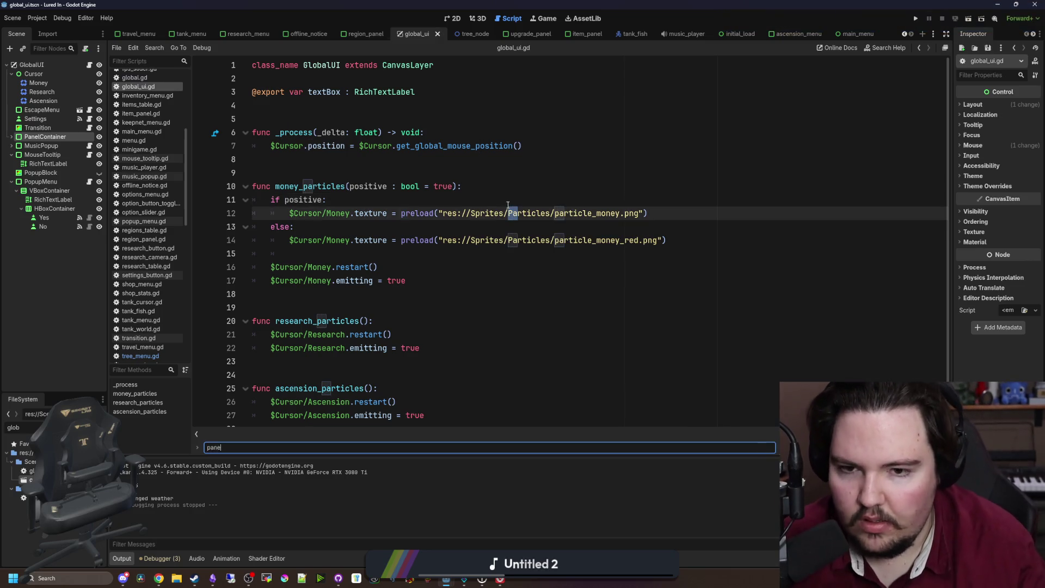
{"action": "key", "text": "BackSpace"}
{"action": "key", "text": "BackSpace"}
{"action": "key", "text": "BackSpace"}
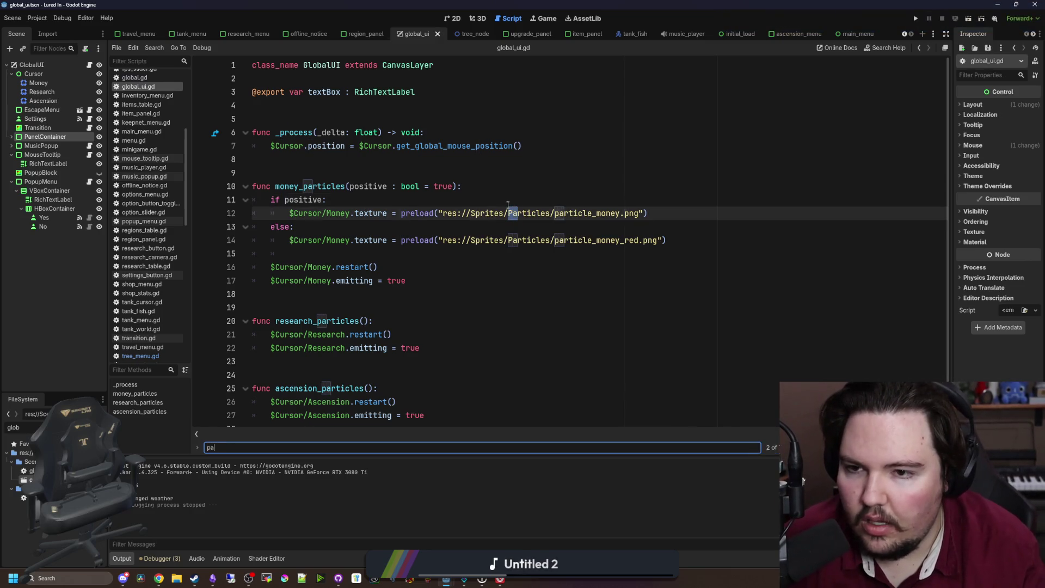
{"action": "left_click", "coordinate": [475, 145]}
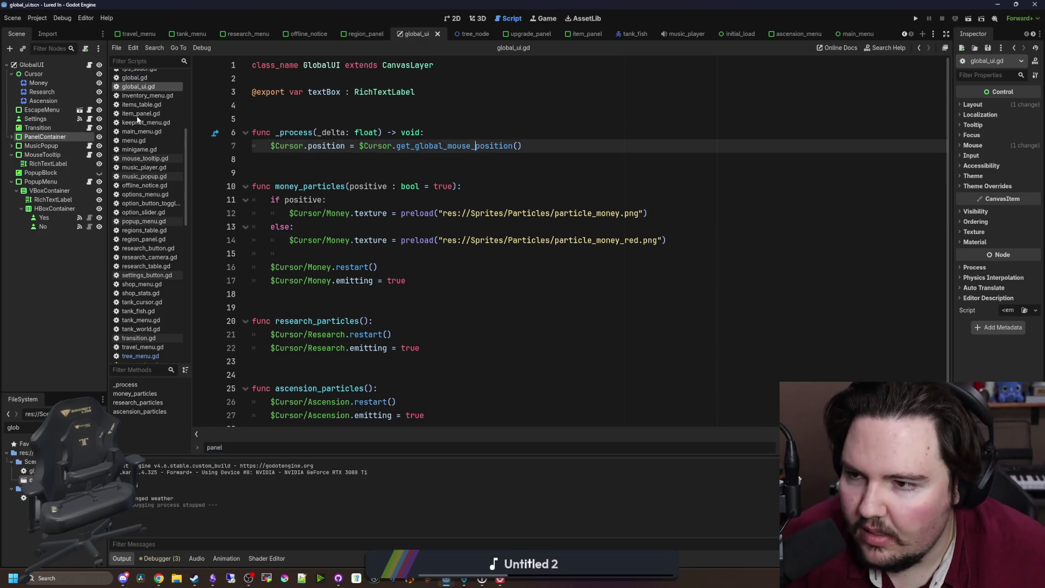
{"action": "left_click", "coordinate": [626, 137]}
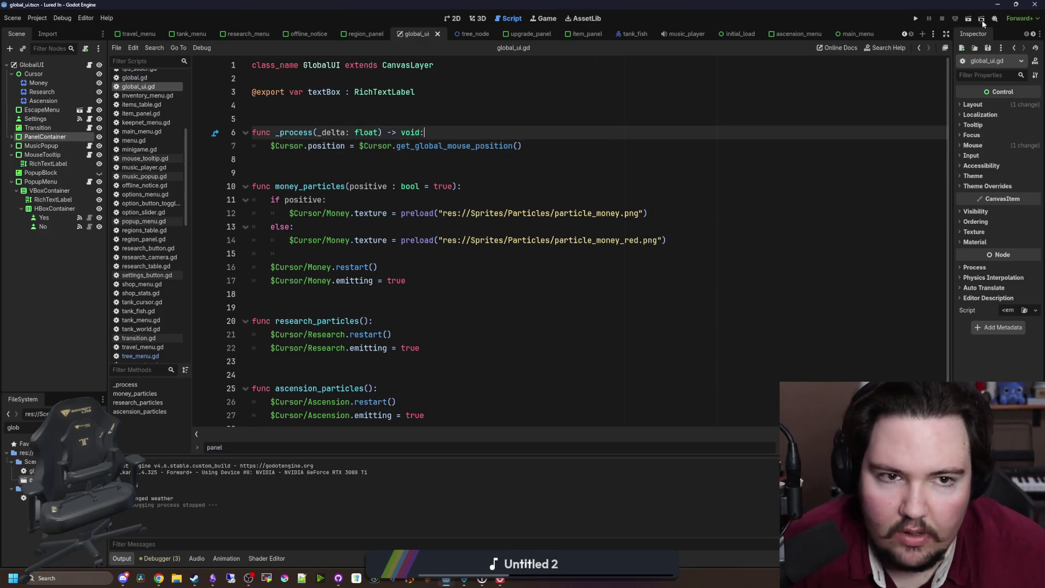
{"action": "left_click", "coordinate": [915, 19]}
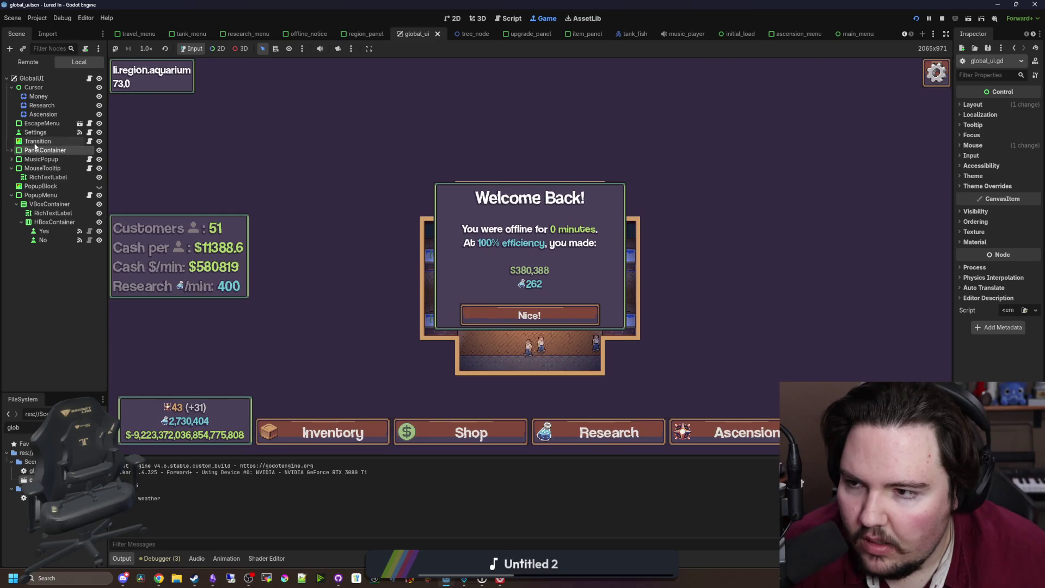
Step: Toggle the PanelContainer's visibility and open the global_ui.gd script
{"action": "left_click", "coordinate": [99, 150]}
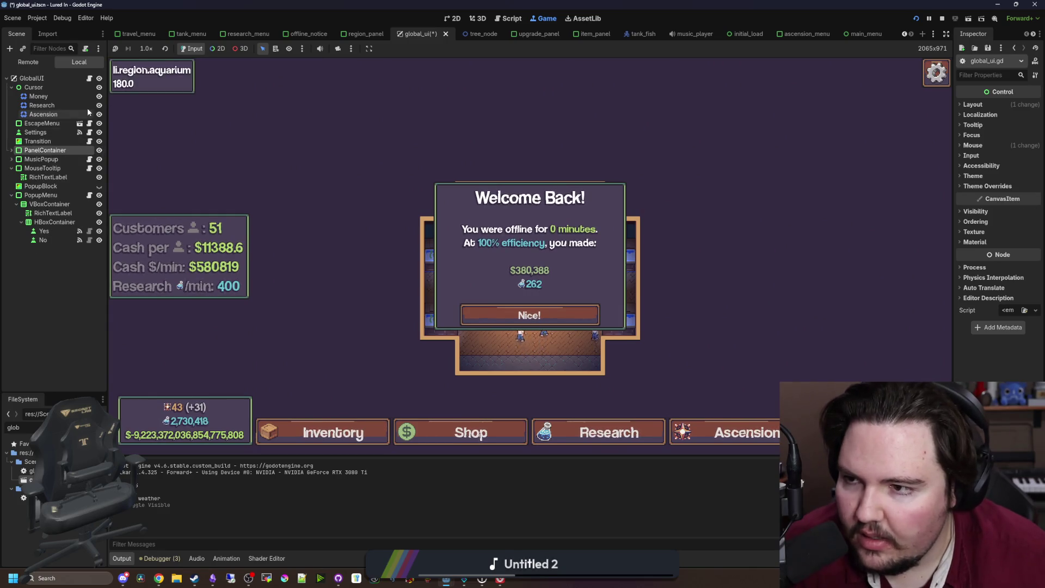
{"action": "left_click", "coordinate": [90, 79]}
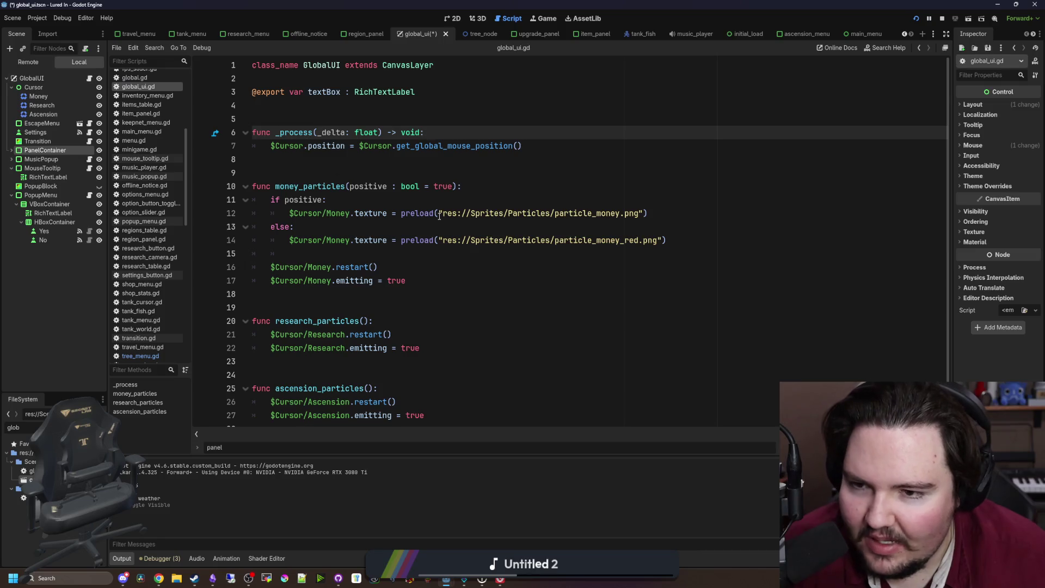
{"action": "mouse_move", "coordinate": [411, 180]}
{"action": "scroll", "coordinate": [352, 297], "scroll_direction": "down", "scroll_amount": 1}
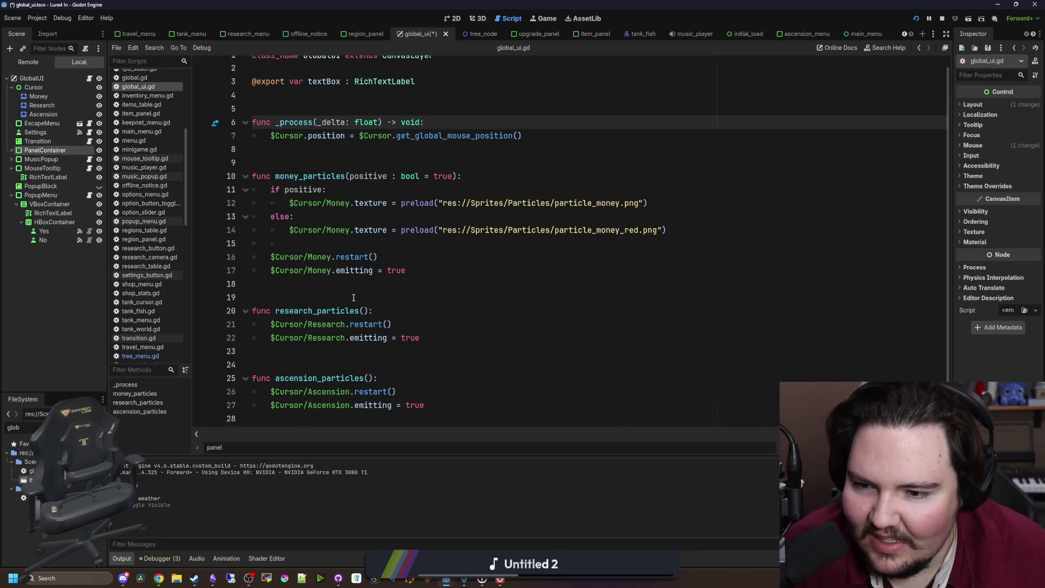
{"action": "scroll", "coordinate": [390, 291], "scroll_direction": "up", "scroll_amount": 1}
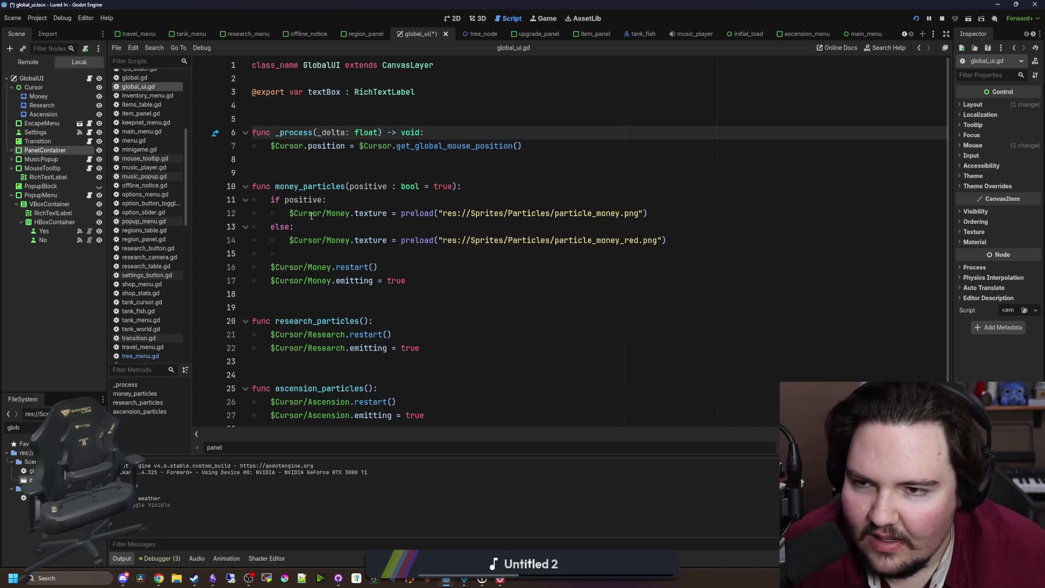
Step: Inspect PanelContainer and its RichTextLabel child in the Scene dock, then open global.gd
{"action": "left_click", "coordinate": [11, 151]}
{"action": "left_click", "coordinate": [48, 151]}
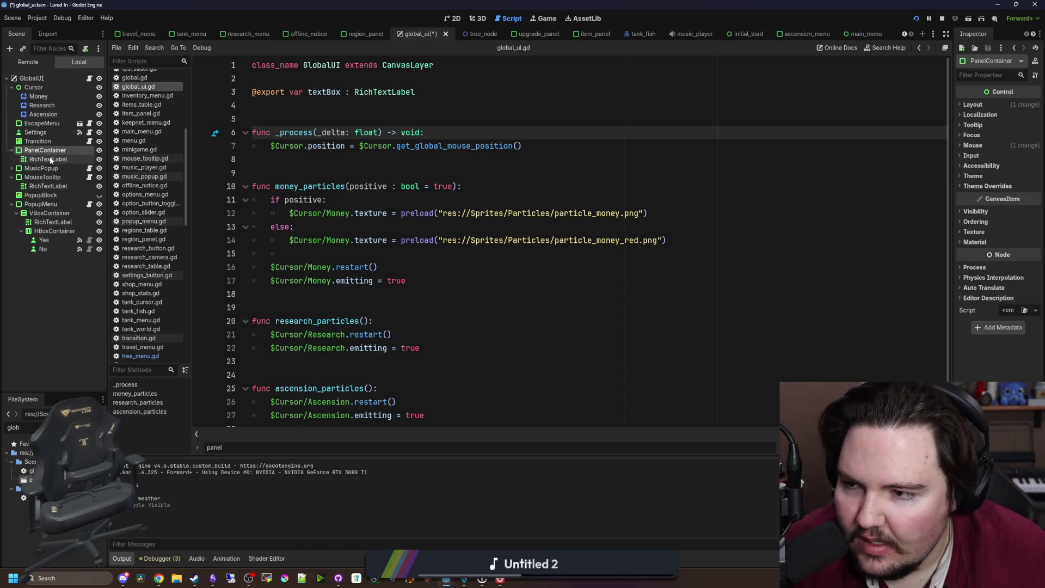
{"action": "left_click", "coordinate": [49, 159]}
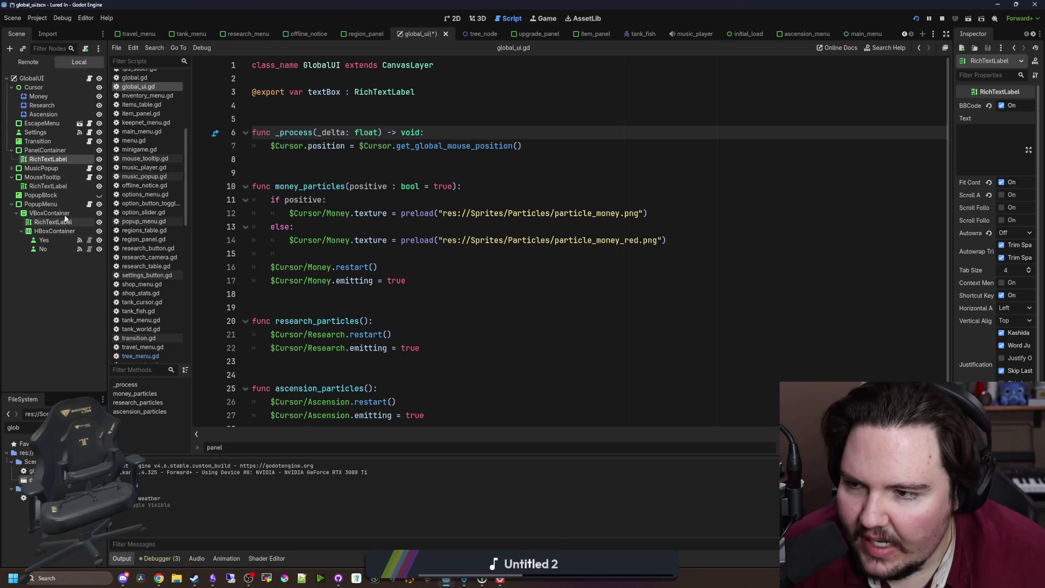
{"action": "left_click_drag", "start_coordinate": [47, 158], "coordinate": [47, 158]}
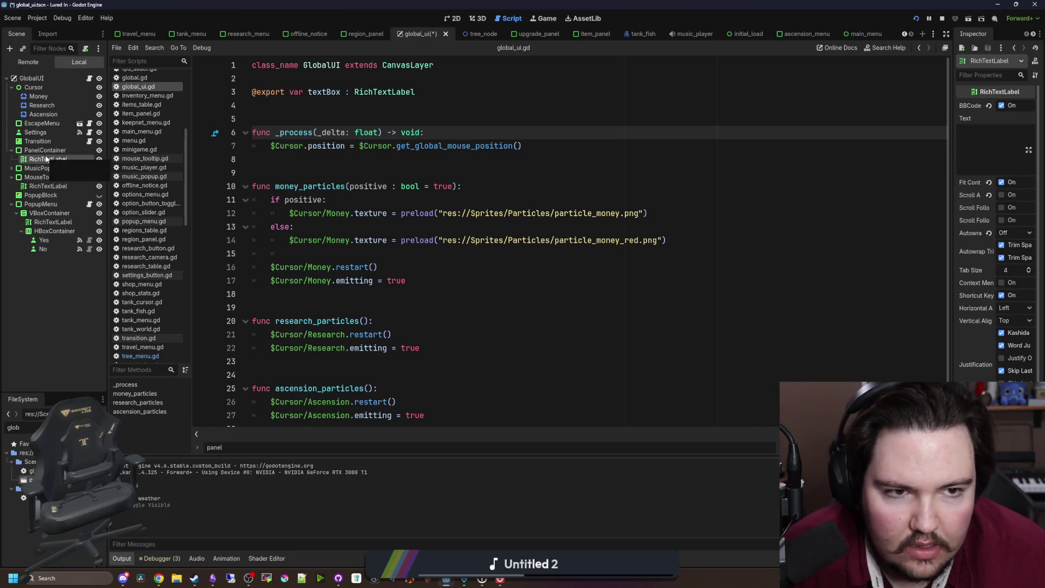
{"action": "left_click", "coordinate": [43, 150]}
{"action": "left_click", "coordinate": [11, 150]}
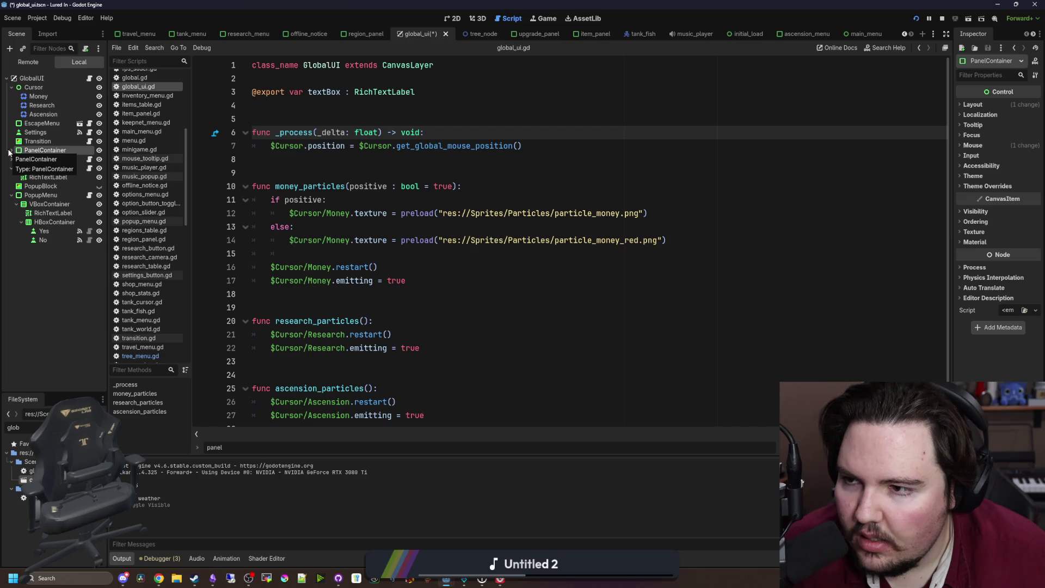
{"action": "left_click", "coordinate": [135, 77]}
Step: Search global.gd for 'panel', then search all project files for Engine.get_fps
{"action": "left_click", "coordinate": [455, 185]}
{"action": "key", "text": "ctrl+f"}
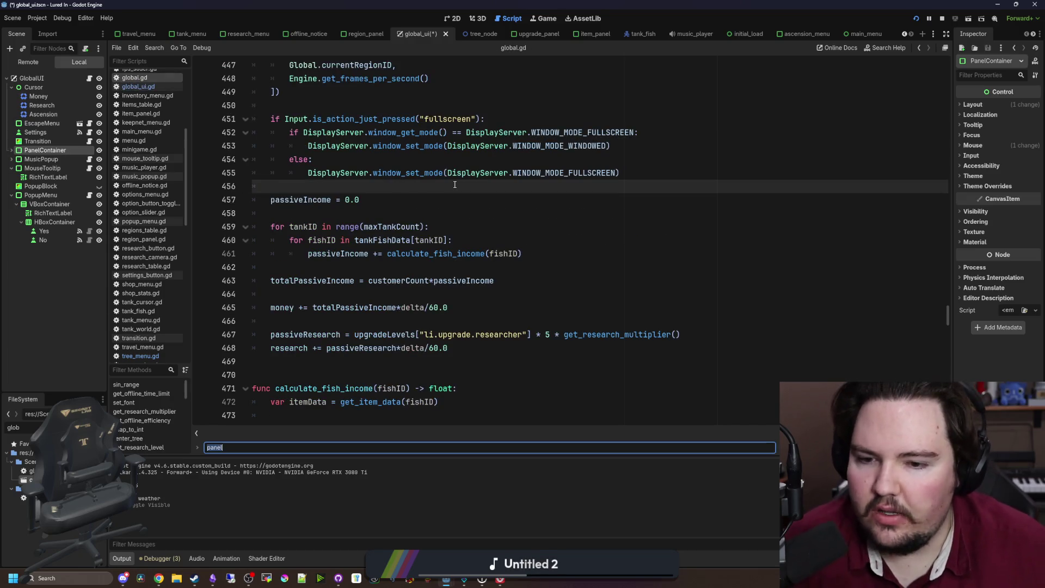
{"action": "type", "text": "panel"}
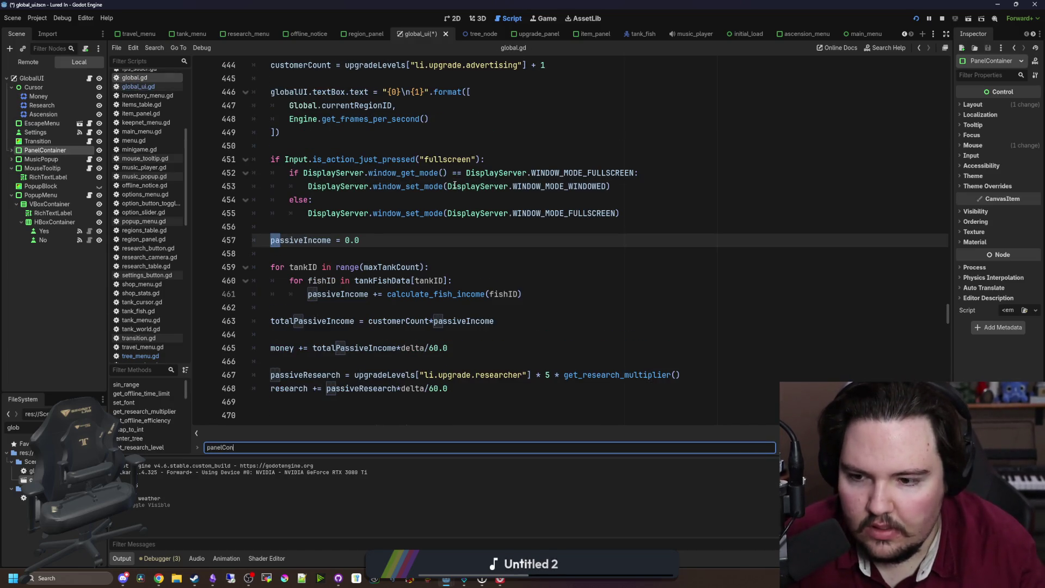
{"action": "key", "text": "BackSpace"}
{"action": "key", "text": "BackSpace"}
{"action": "key", "text": "BackSpace"}
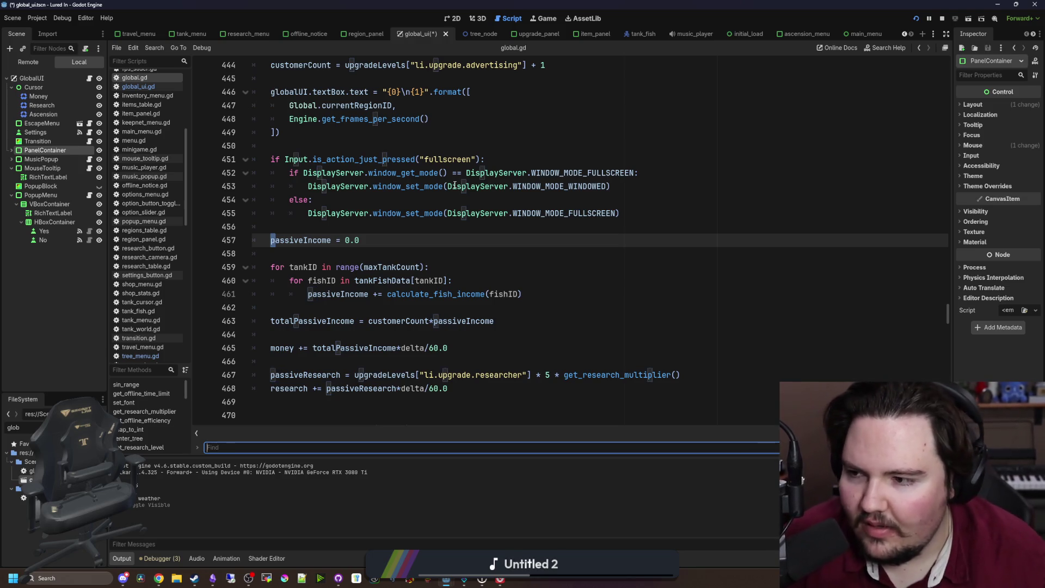
{"action": "key", "text": "ctrl+shift+f"}
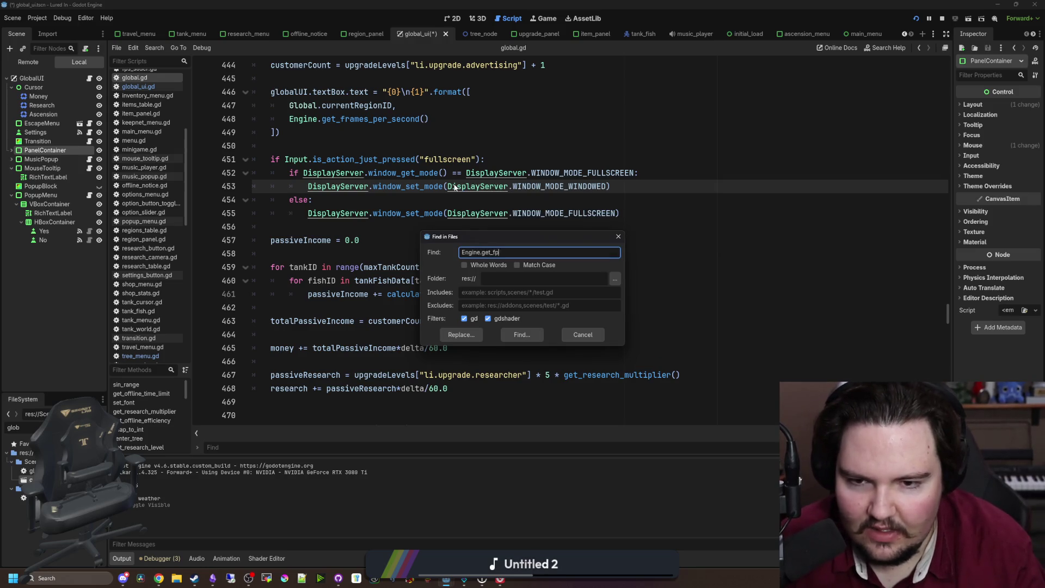
{"action": "type", "text": "s"}
{"action": "key", "text": "Return"}
{"action": "scroll", "coordinate": [408, 273], "scroll_direction": "up", "scroll_amount": 1}
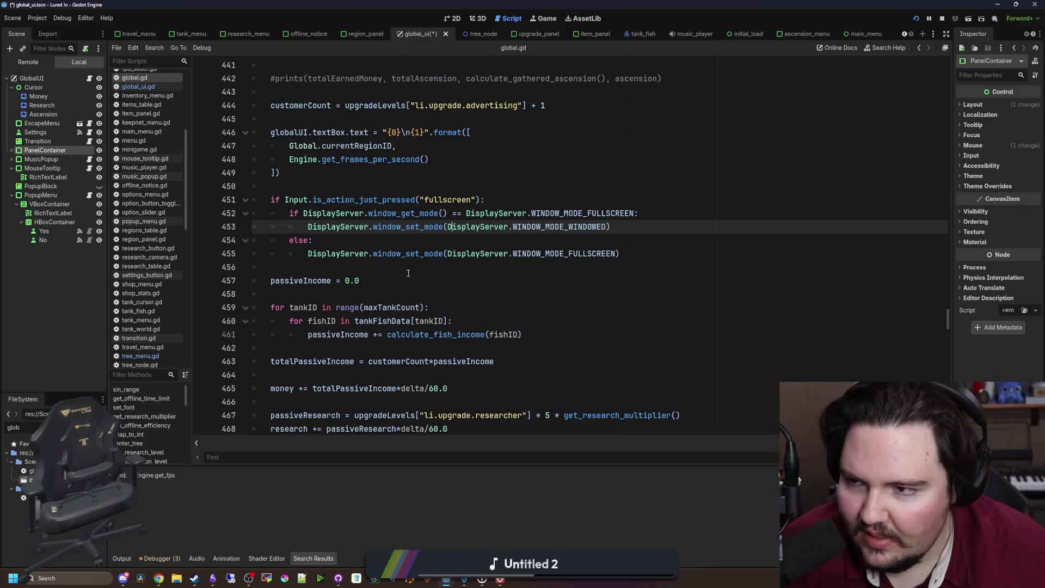
{"action": "left_click", "coordinate": [410, 308]}
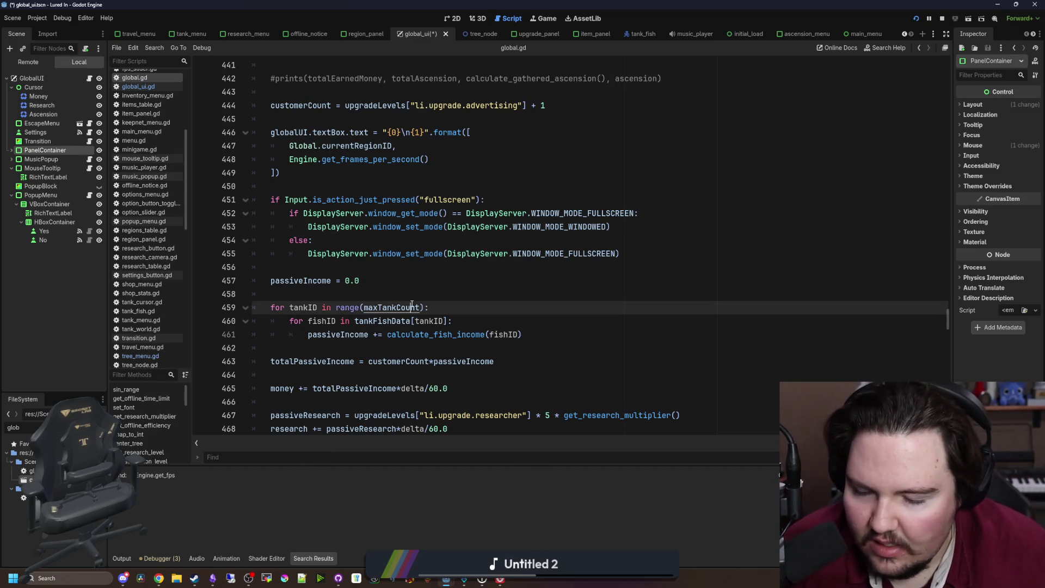
Step: Find 'Engine.' across files, jump to line 448, and delete the textBox format block on lines 446–449
{"action": "key", "text": "ctrl+shift+f"}
{"action": "type", "text": "Engine"}
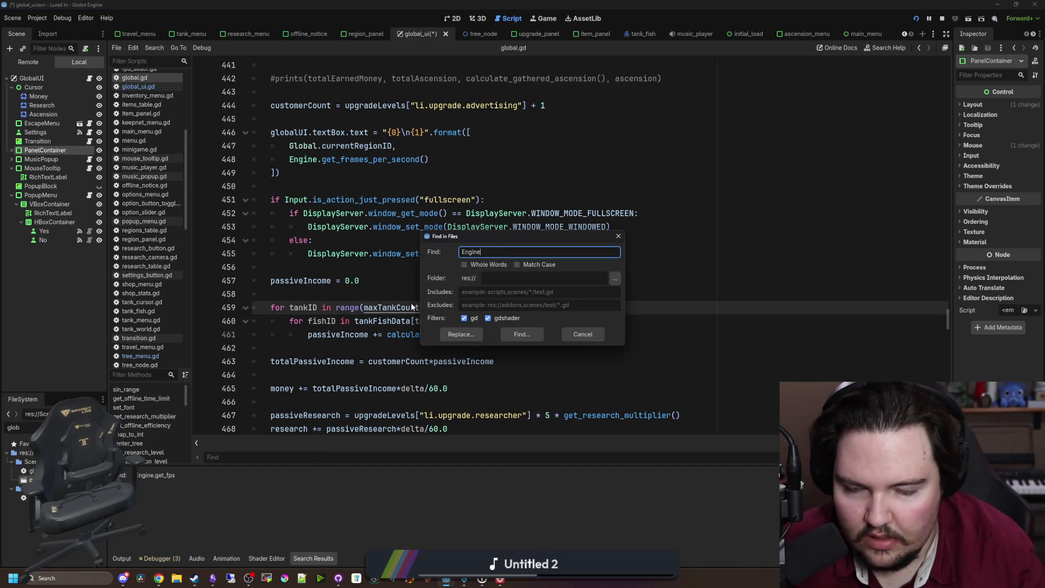
{"action": "type", "text": "."}
{"action": "key", "text": "Return"}
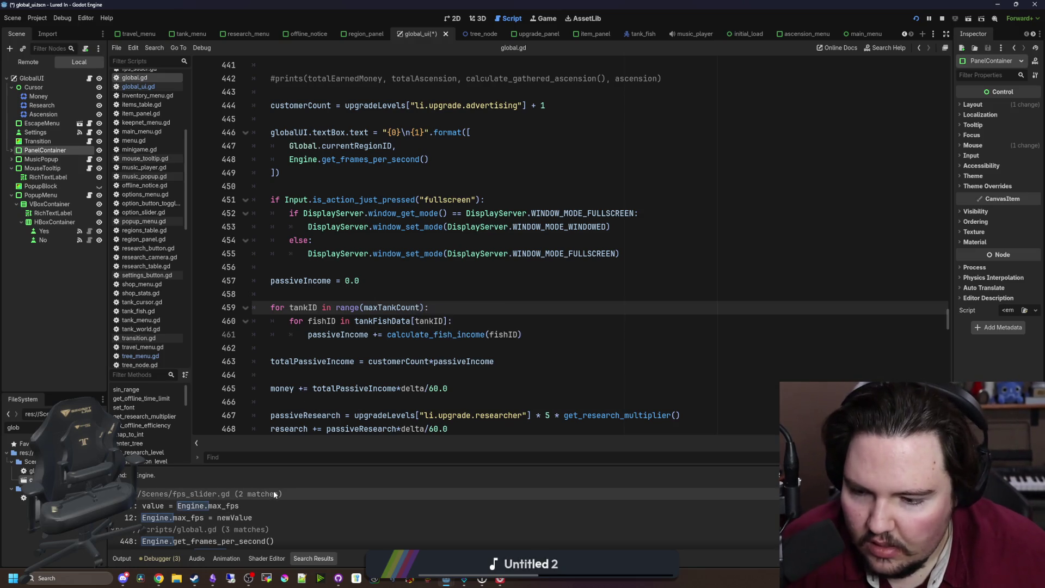
{"action": "scroll", "coordinate": [275, 494], "scroll_direction": "down", "scroll_amount": 2}
{"action": "left_click", "coordinate": [257, 520]}
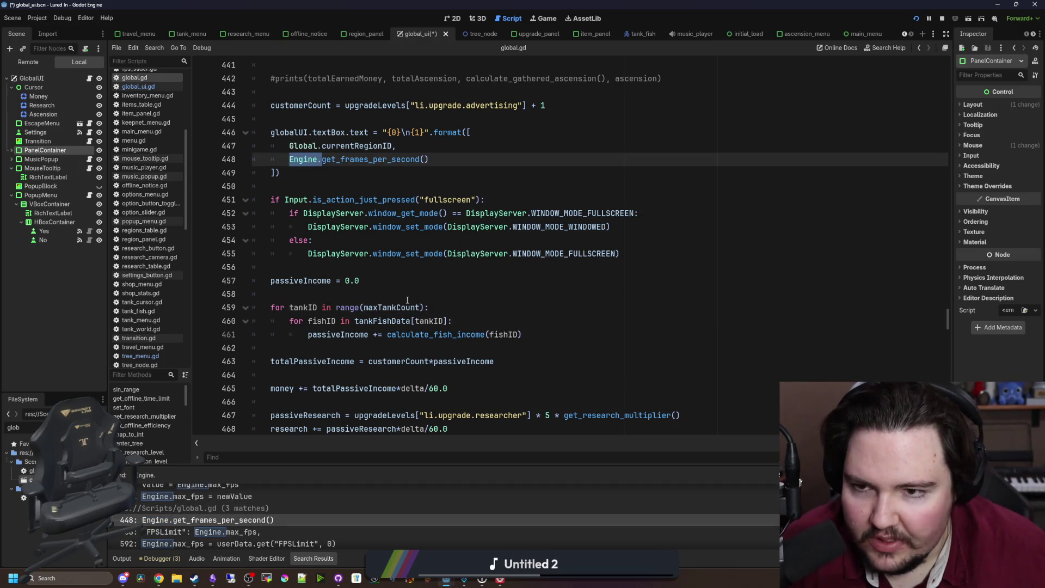
{"action": "scroll", "coordinate": [407, 300], "scroll_direction": "up", "scroll_amount": 3}
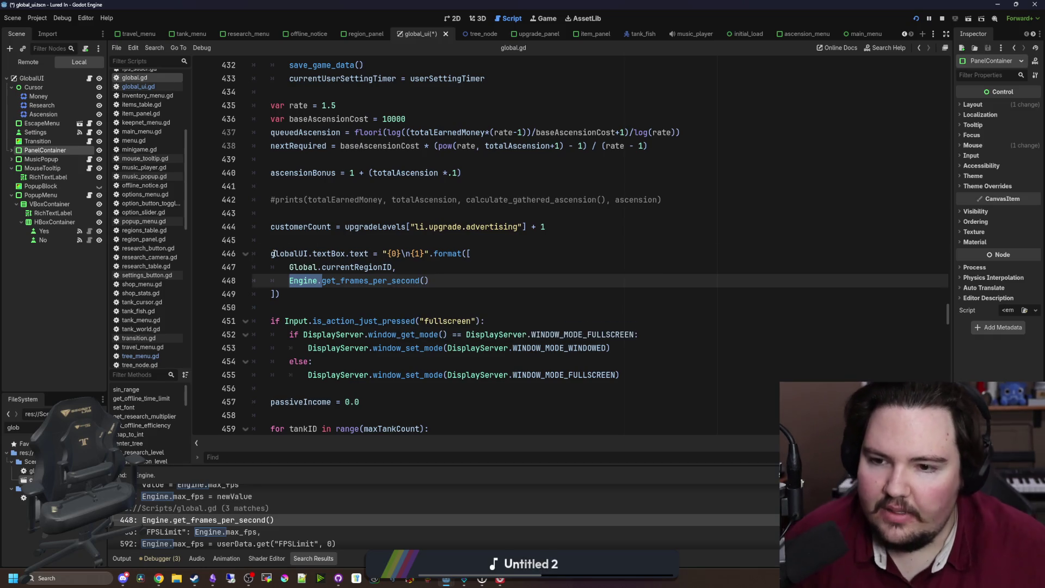
{"action": "left_click_drag", "start_coordinate": [273, 254], "coordinate": [364, 291]}
{"action": "left_click", "coordinate": [364, 292]}
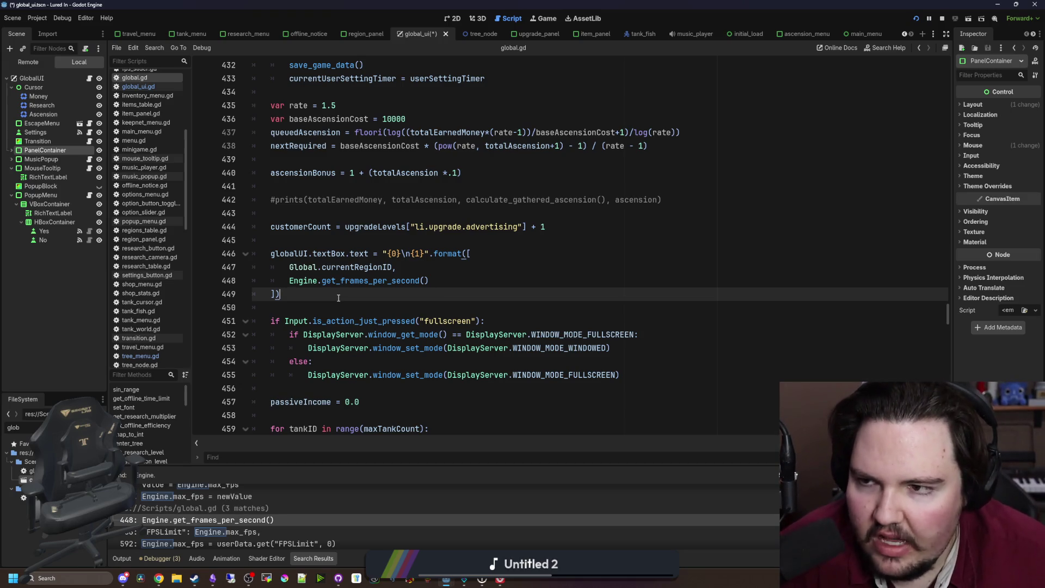
{"action": "key", "text": "shift+Up"}
{"action": "key", "text": "shift+Up"}
{"action": "key", "text": "shift+Up"}
{"action": "key", "text": "BackSpace"}
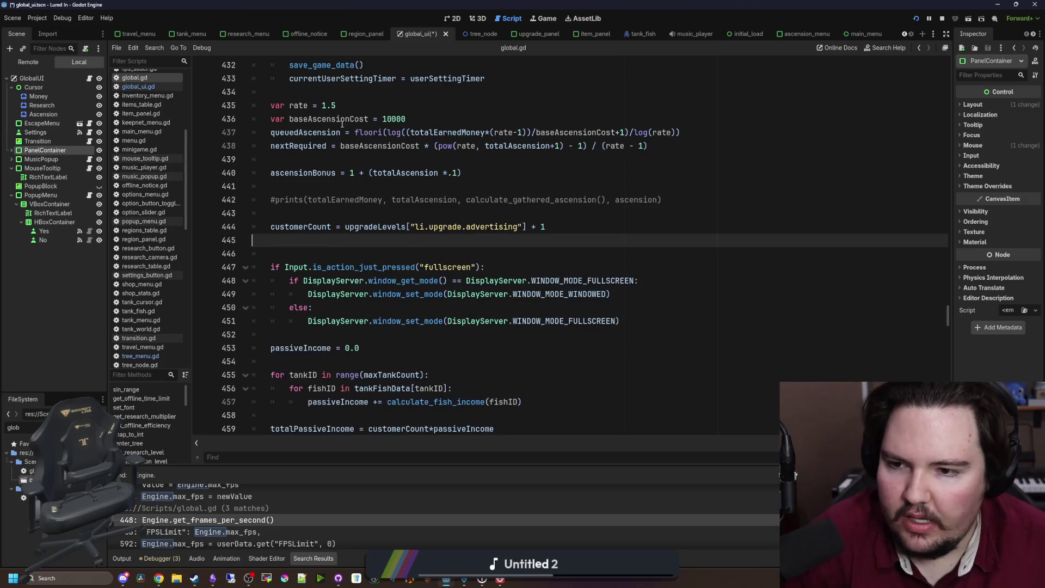
Step: Rename PanelContainer to DebugPanel and attach a new debug_panel.gd script to it
{"action": "key", "text": "ctrl+F1"}
{"action": "left_click", "coordinate": [49, 150]}
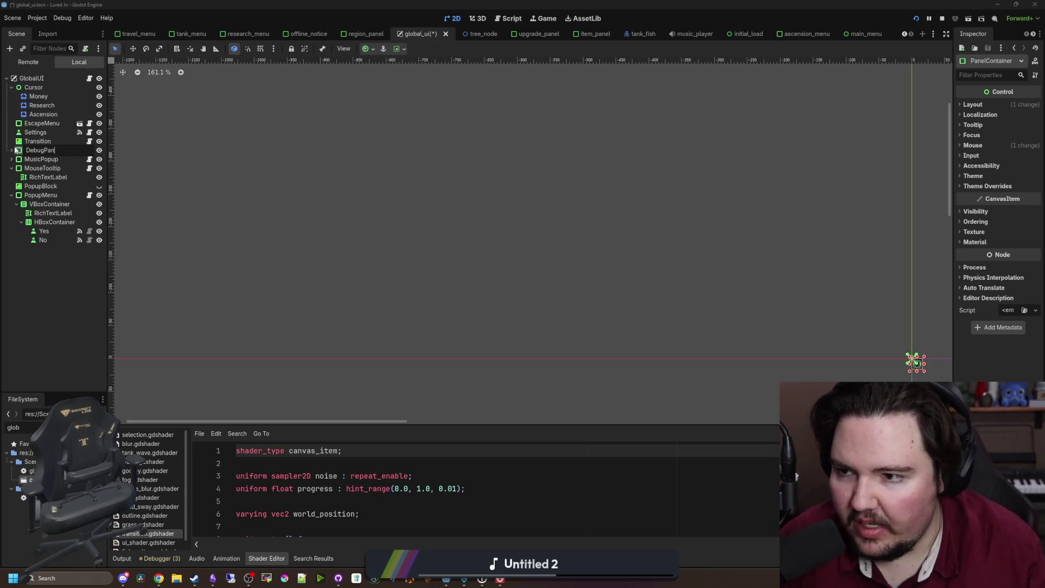
{"action": "left_click", "coordinate": [86, 49]}
{"action": "left_click", "coordinate": [469, 360]}
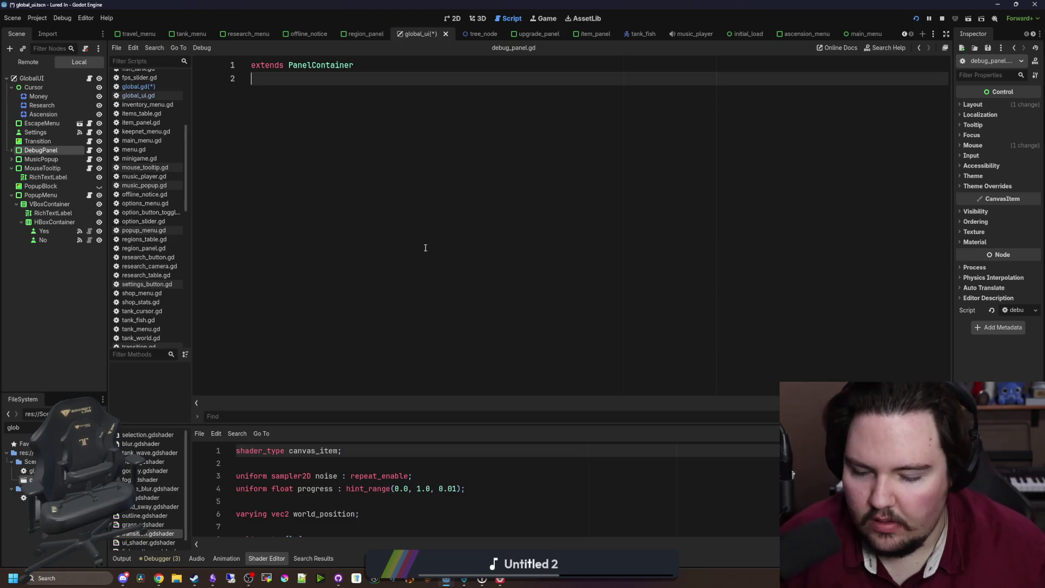
Step: Add a _process function, paste the region ID/FPS format block into it, and open space below extends
{"action": "key", "text": "Return"}
{"action": "type", "text": "func _pr"}
{"action": "key", "text": "Return"}
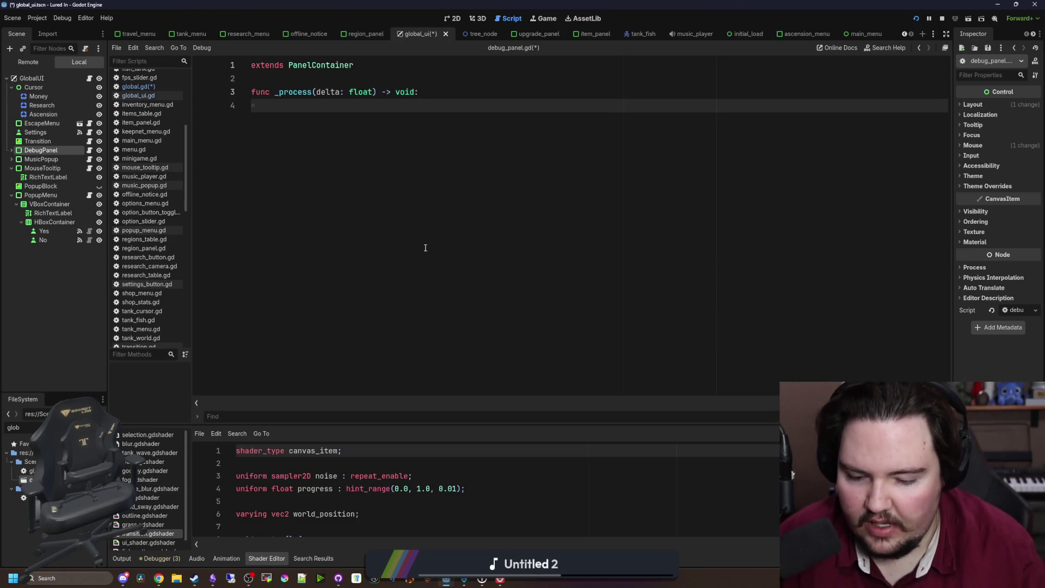
{"action": "type", "text": "globalUI.textBox.text = \"{0}\\n{1}\".format([ \t\tGlobal.currentRegionID, \t\tEngine.get_frames_per_second() \t])"}
{"action": "left_click", "coordinate": [412, 101]}
{"action": "left_click", "coordinate": [294, 118]}
{"action": "key", "text": "BackSpace"}
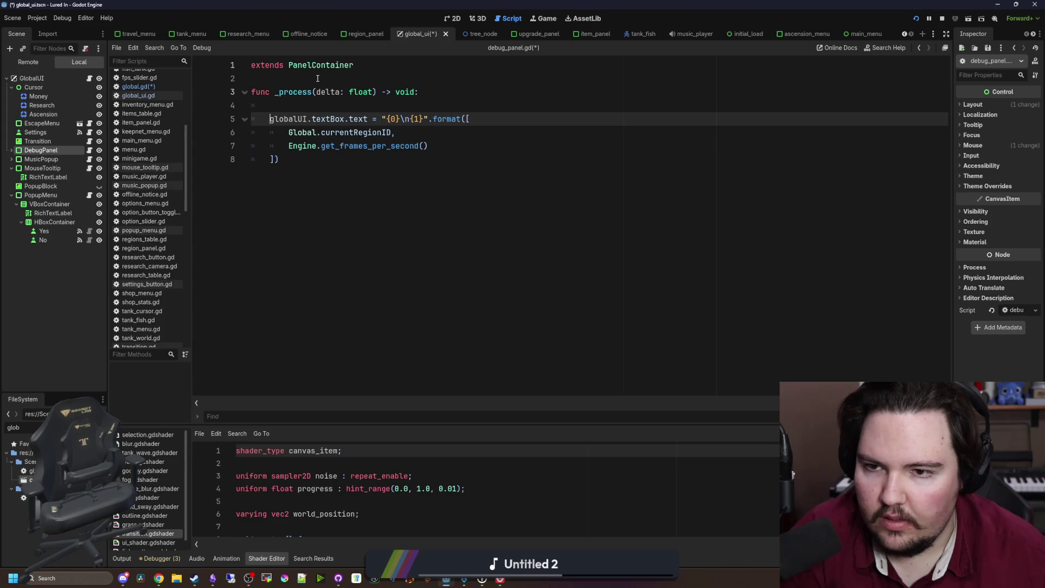
{"action": "left_click", "coordinate": [317, 79]}
{"action": "key", "text": "Return"}
{"action": "key", "text": "Return"}
{"action": "key", "text": "Up"}
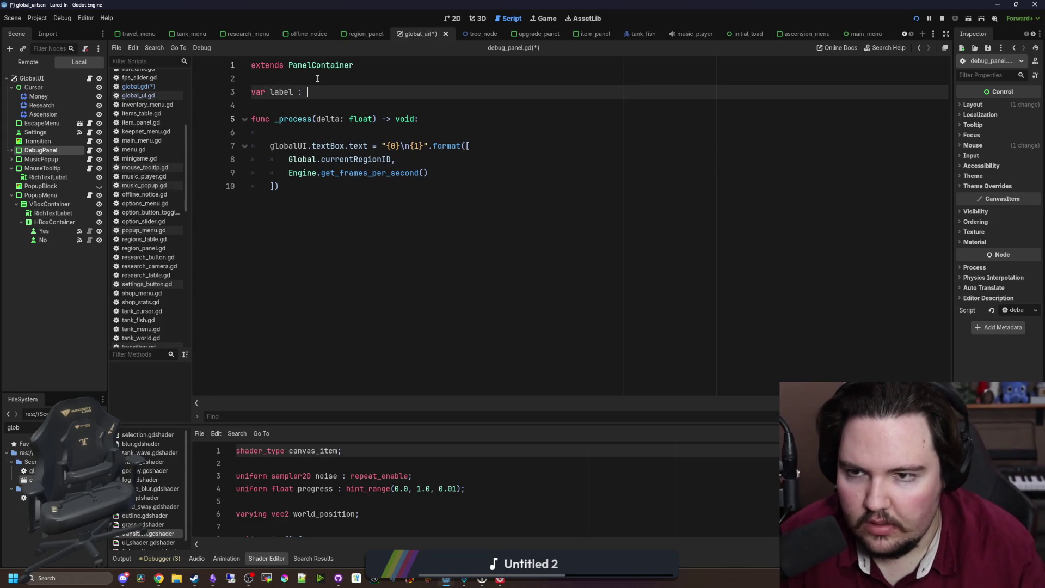
Step: Declare a RichTextLabel-typed label variable set to $RichTextLabel by dragging the node in
{"action": "type", "text": "RichTe"}
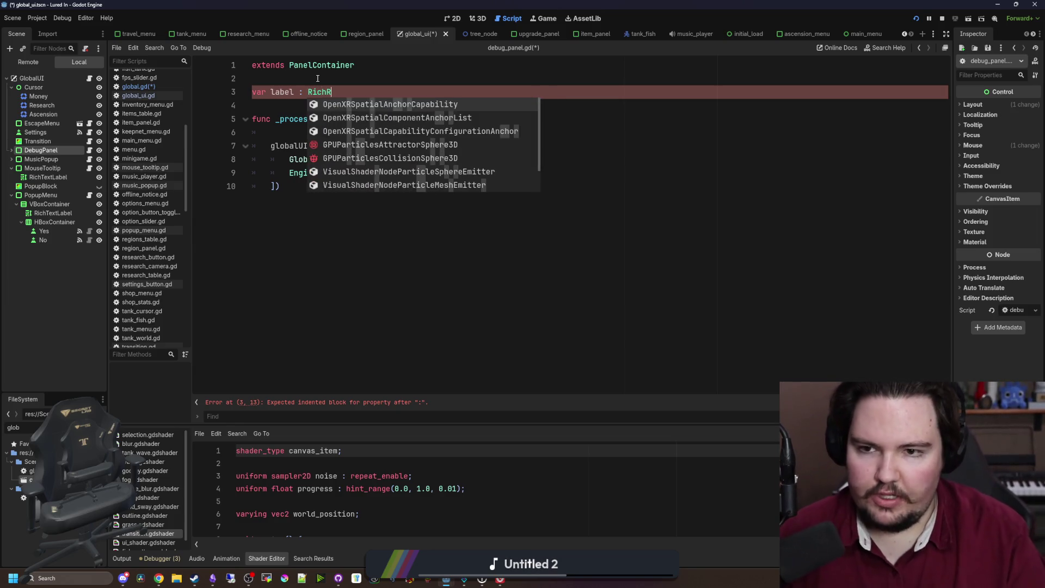
{"action": "key", "text": "Escape"}
{"action": "key", "text": "Down"}
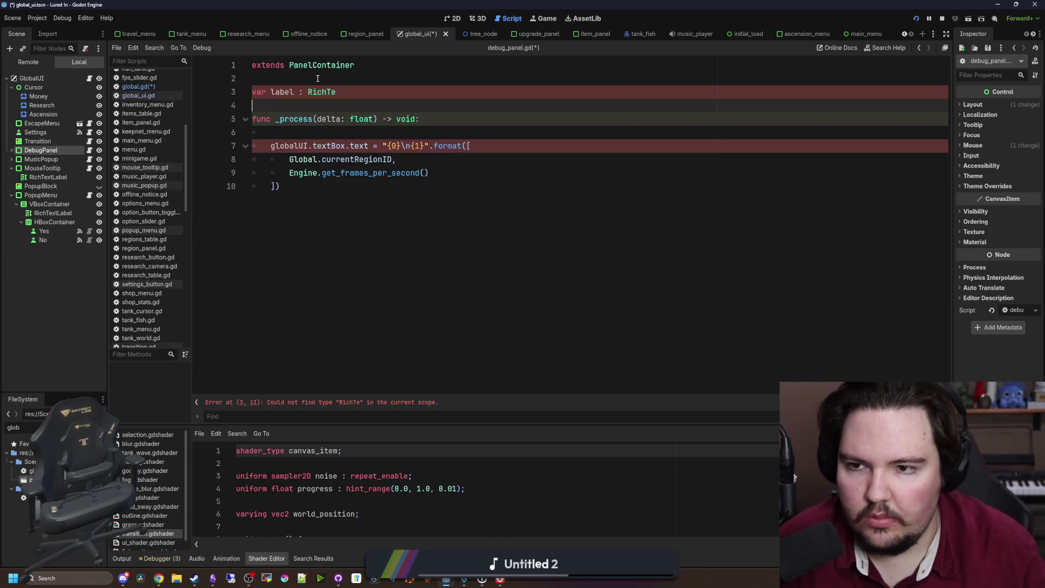
{"action": "key", "text": "Up"}
{"action": "type", "text": "t"}
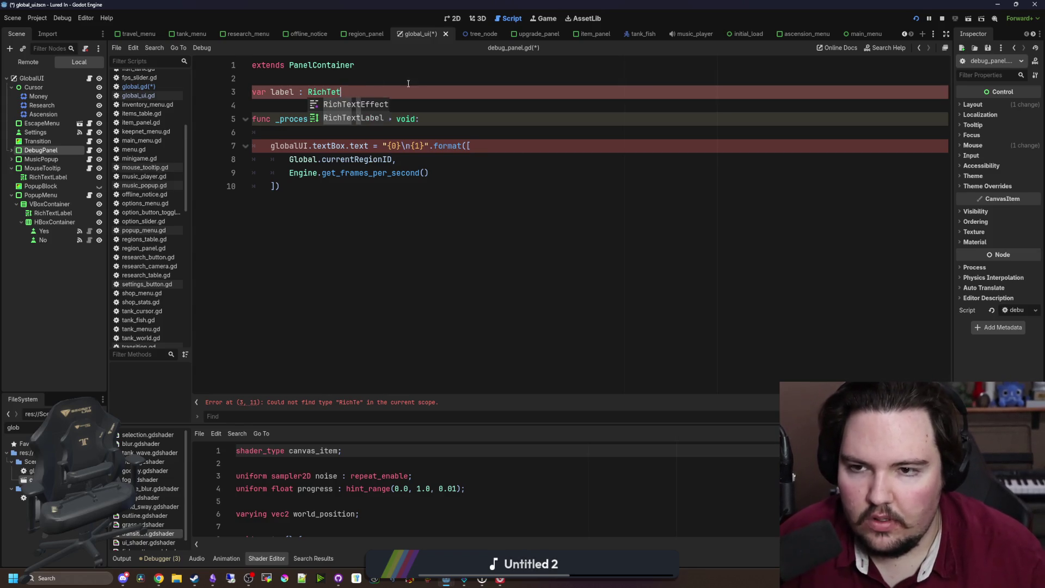
{"action": "left_click", "coordinate": [361, 121]}
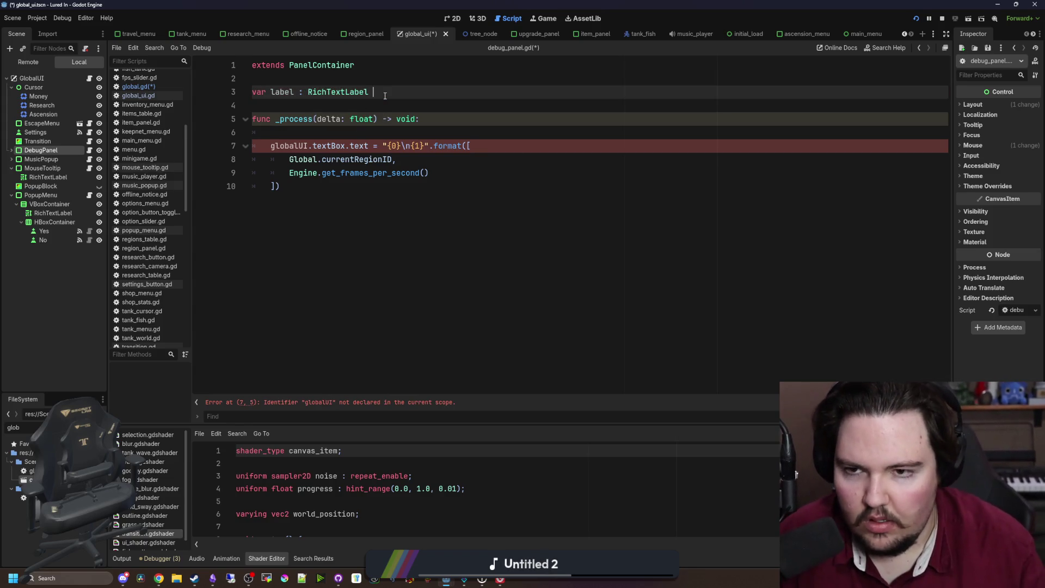
{"action": "type", "text": "="}
{"action": "left_click", "coordinate": [11, 149]}
{"action": "left_click_drag", "start_coordinate": [48, 159], "coordinate": [396, 90]}
Step: Tidy the blank lines between the label variable and _process, then start a new line inside _process
{"action": "left_click", "coordinate": [299, 196]}
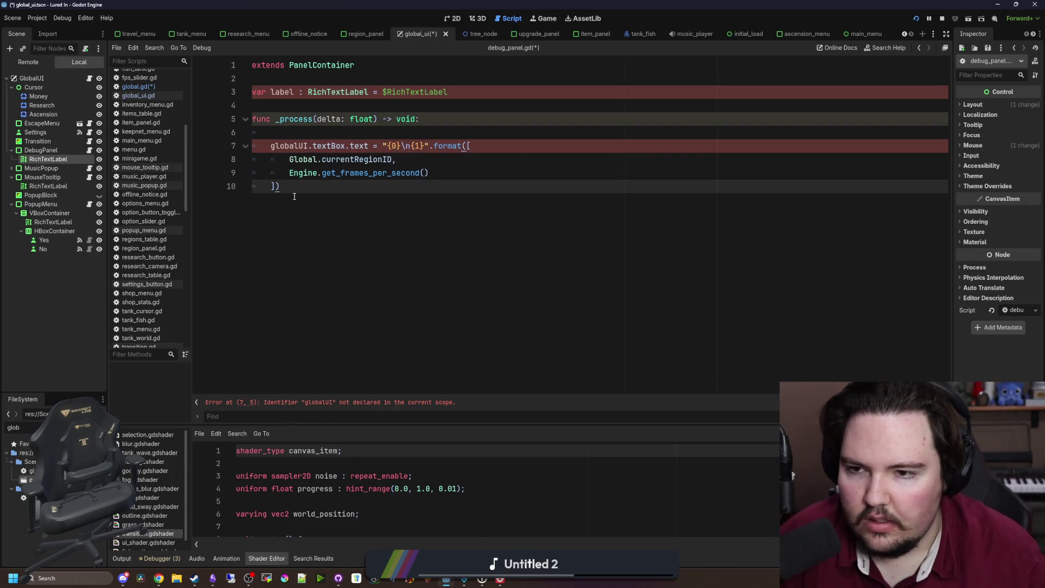
{"action": "left_click", "coordinate": [329, 133]}
{"action": "key", "text": "Up"}
{"action": "key", "text": "Up"}
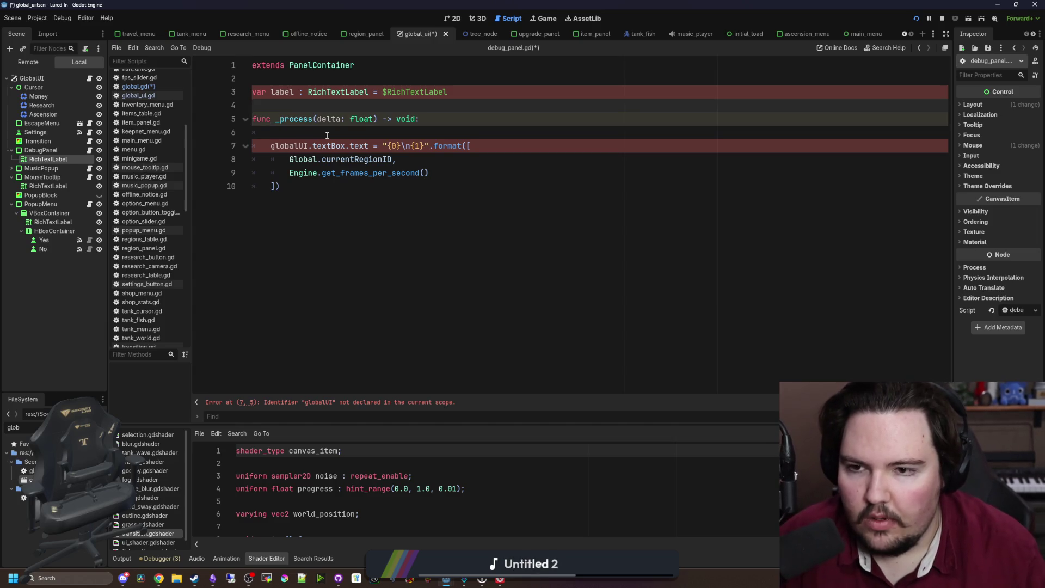
{"action": "key", "text": "Return"}
{"action": "key", "text": "Return"}
{"action": "key", "text": "Up"}
{"action": "key", "text": "BackSpace"}
{"action": "key", "text": "BackSpace"}
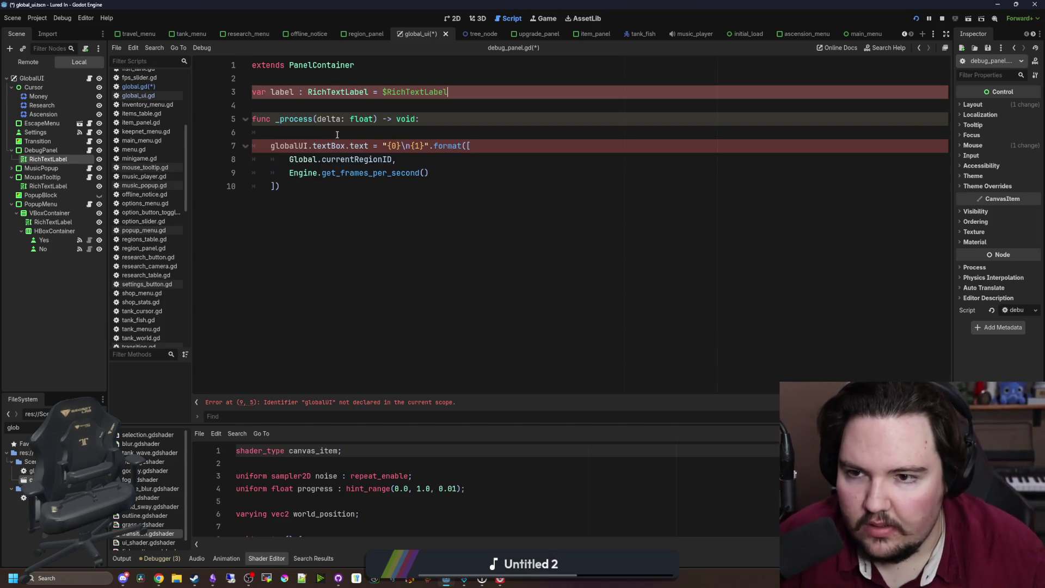
{"action": "left_click", "coordinate": [387, 128]}
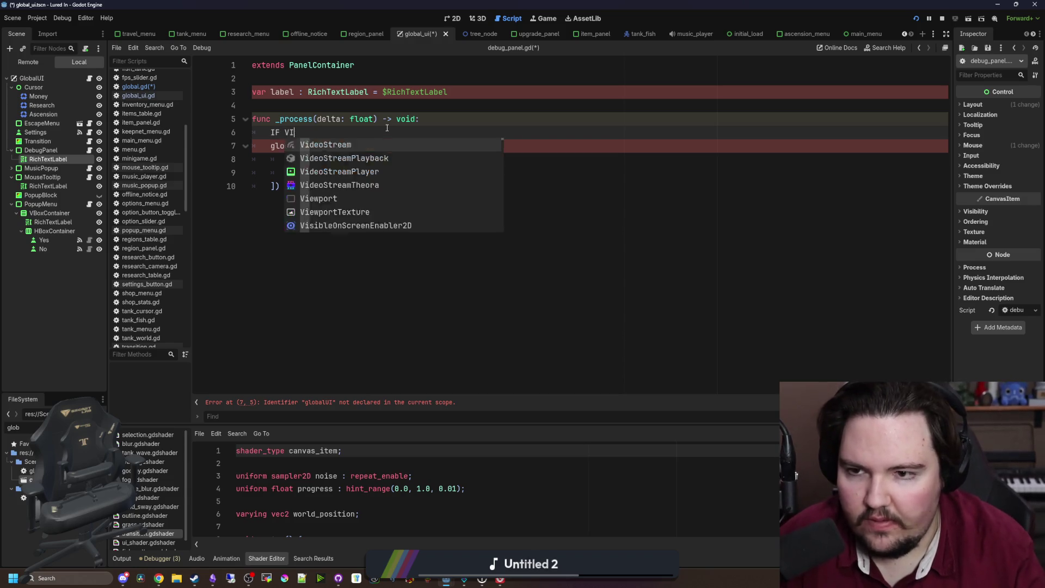
Step: Fix the 'if !visible' check and add an is_action_just_pressed("debug") toggle of visible in _process
{"action": "key", "text": "BackSpace"}
{"action": "key", "text": "BackSpace"}
{"action": "key", "text": "BackSpace"}
{"action": "type", "text": "if visible: r"}
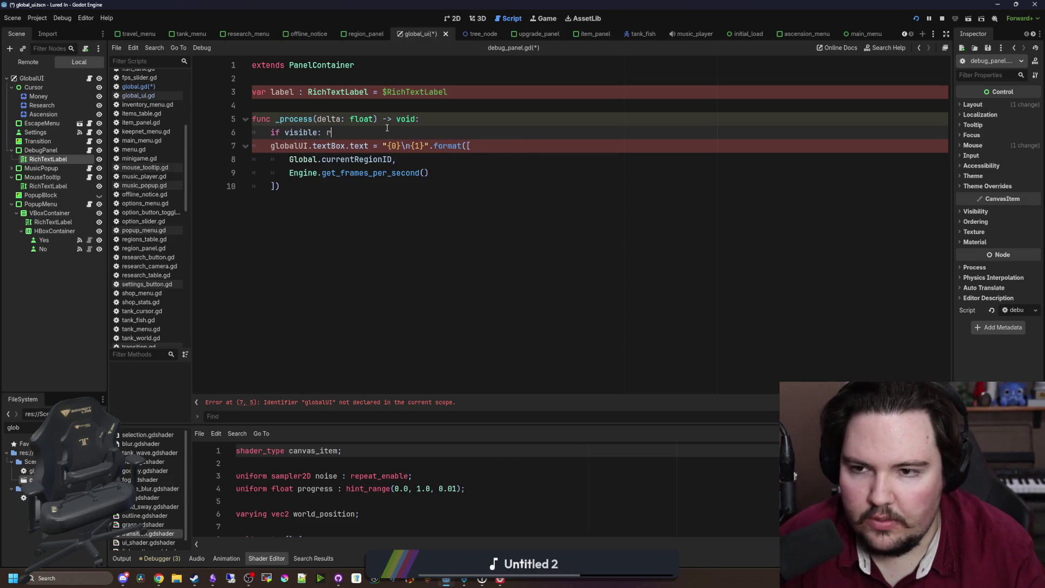
{"action": "type", "text": "!"}
{"action": "left_click", "coordinate": [433, 118]}
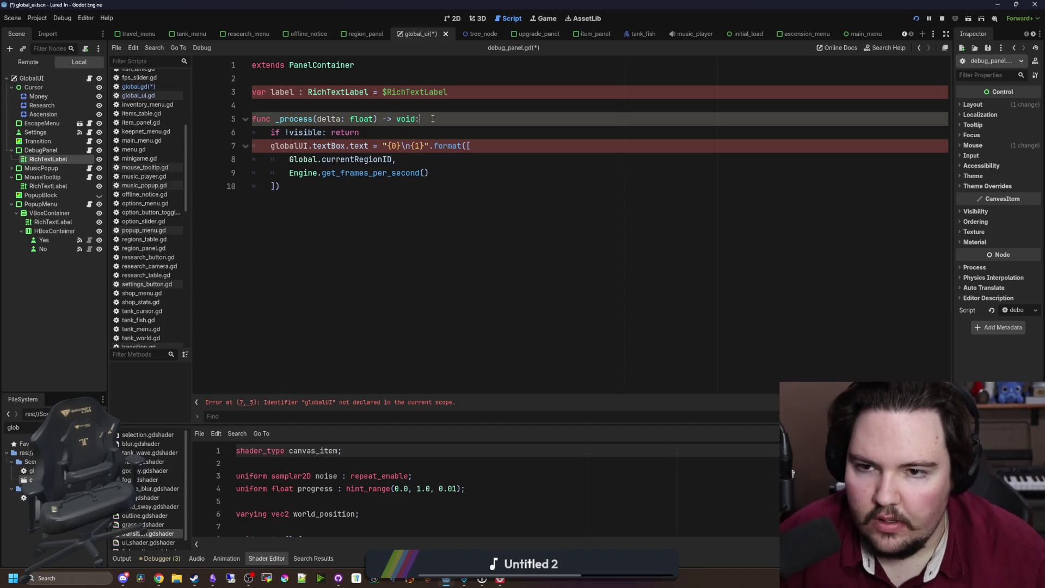
{"action": "key", "text": "Return"}
{"action": "key", "text": "Return"}
{"action": "key", "text": "Up"}
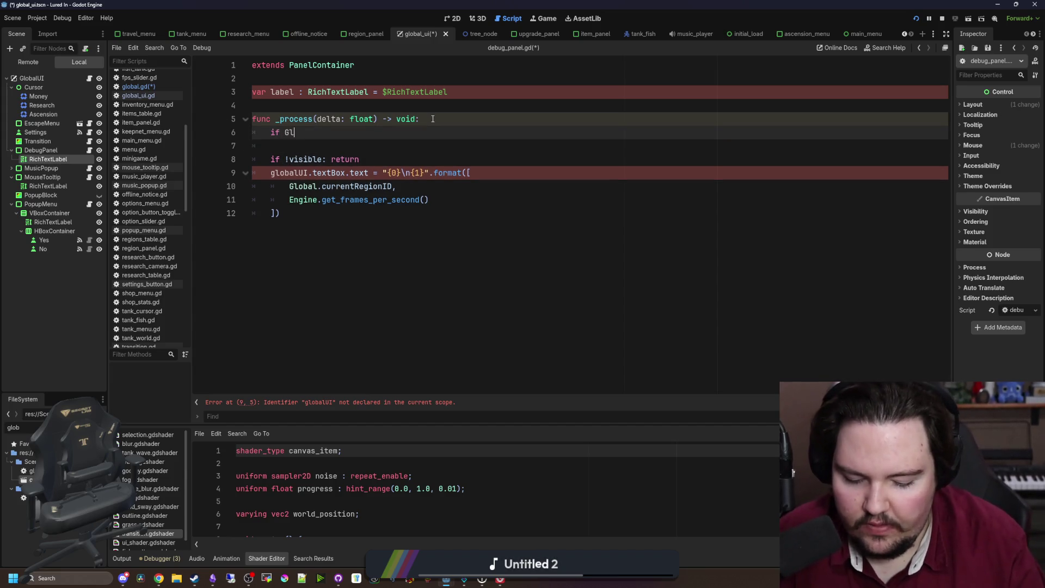
{"action": "key", "text": "BackSpace"}
{"action": "key", "text": "BackSpace"}
{"action": "type", "text": "Input.i"}
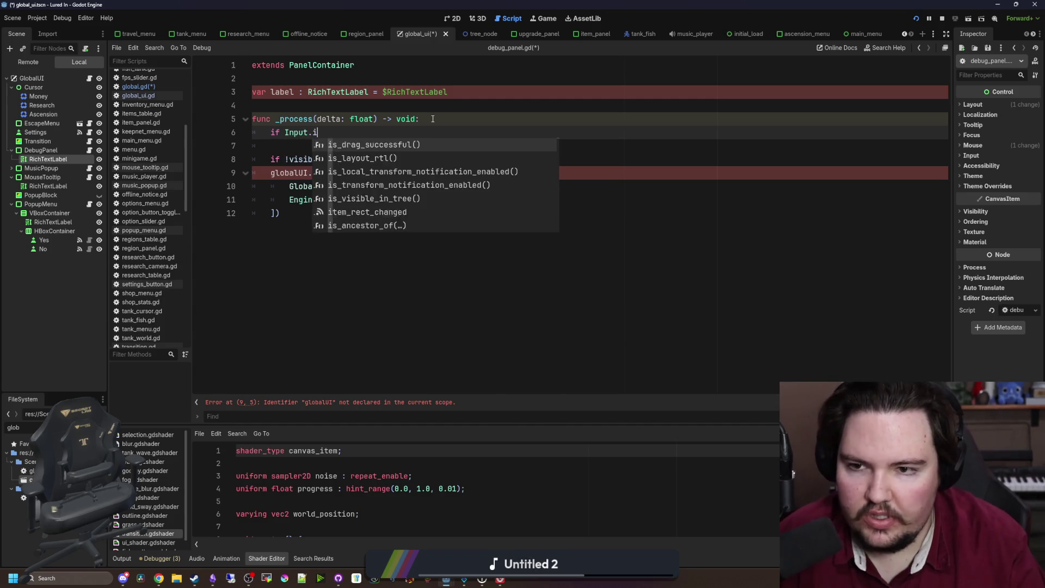
{"action": "type", "text": "s+"}
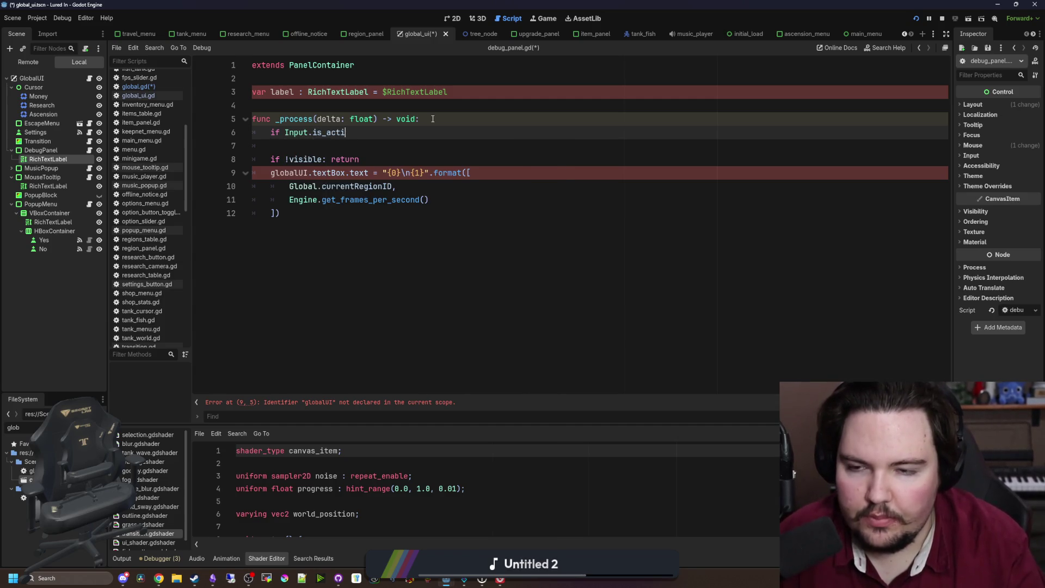
{"action": "type", "text": "jus"}
{"action": "key", "text": "Return"}
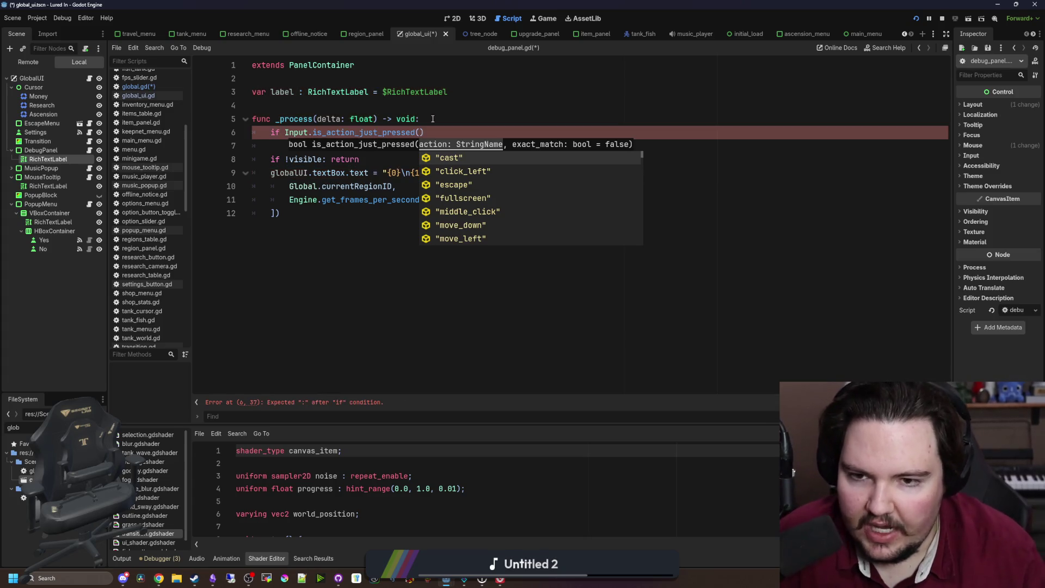
{"action": "type", "text": "\"debug\")"}
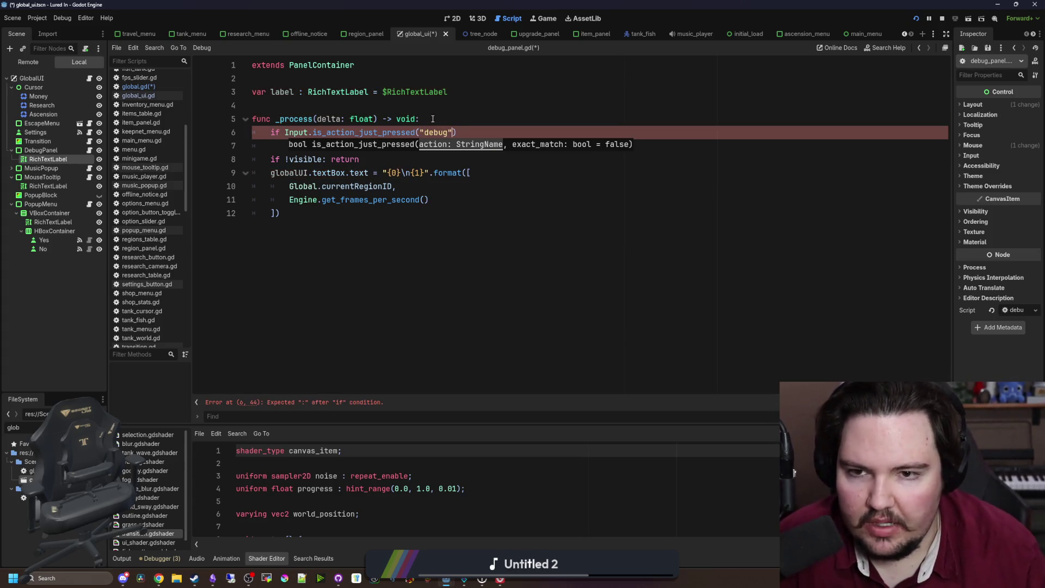
{"action": "type", "text": ":"}
{"action": "key", "text": "Return"}
{"action": "type", "text": "sible = !visible"}
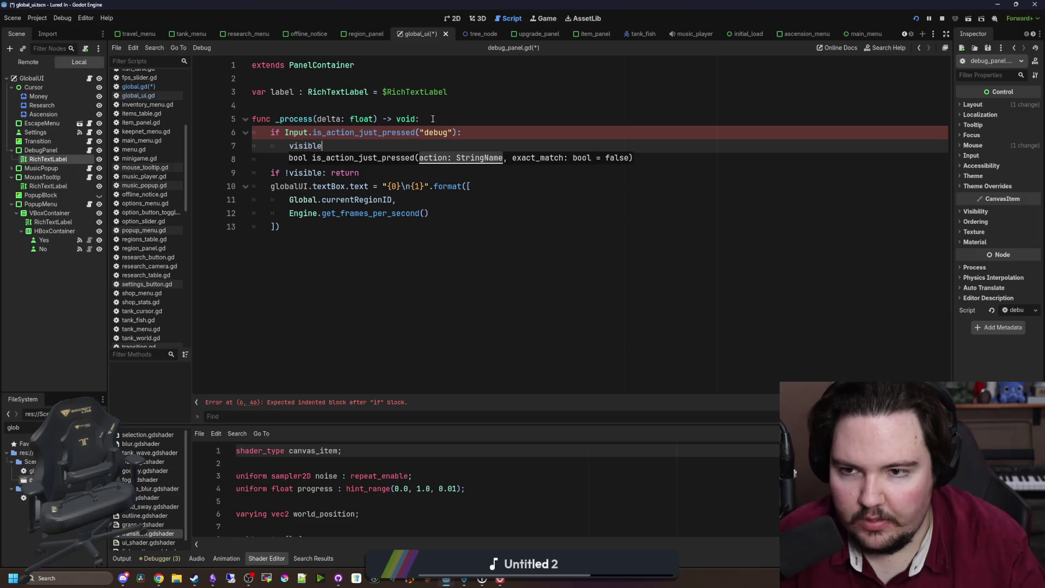
{"action": "left_click", "coordinate": [432, 119]}
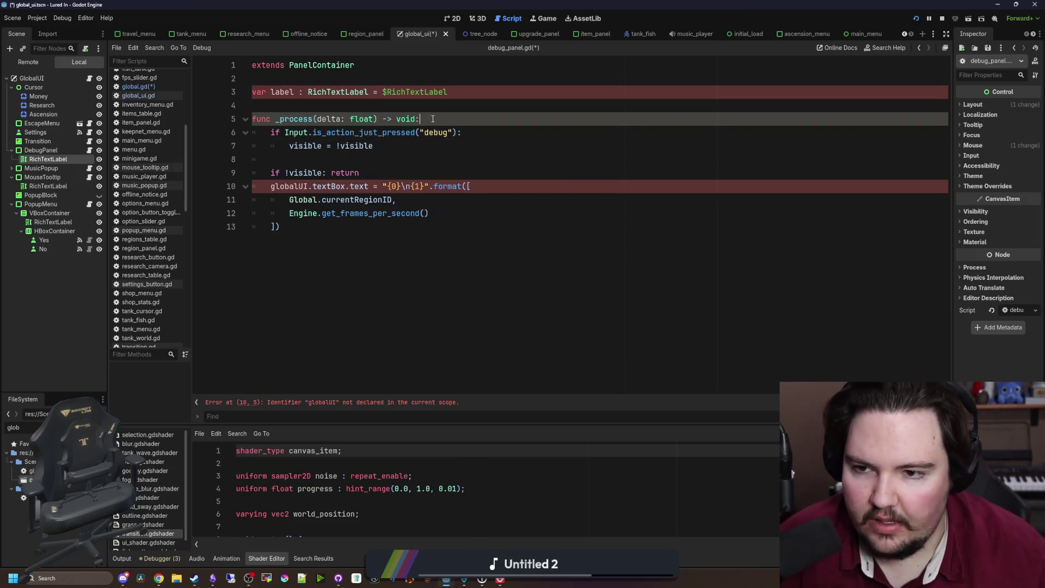
{"action": "key", "text": "Down"}
{"action": "key", "text": "Down"}
{"action": "key", "text": "Down"}
{"action": "double_click", "coordinate": [289, 90]}
{"action": "key", "text": "ctrl+c"}
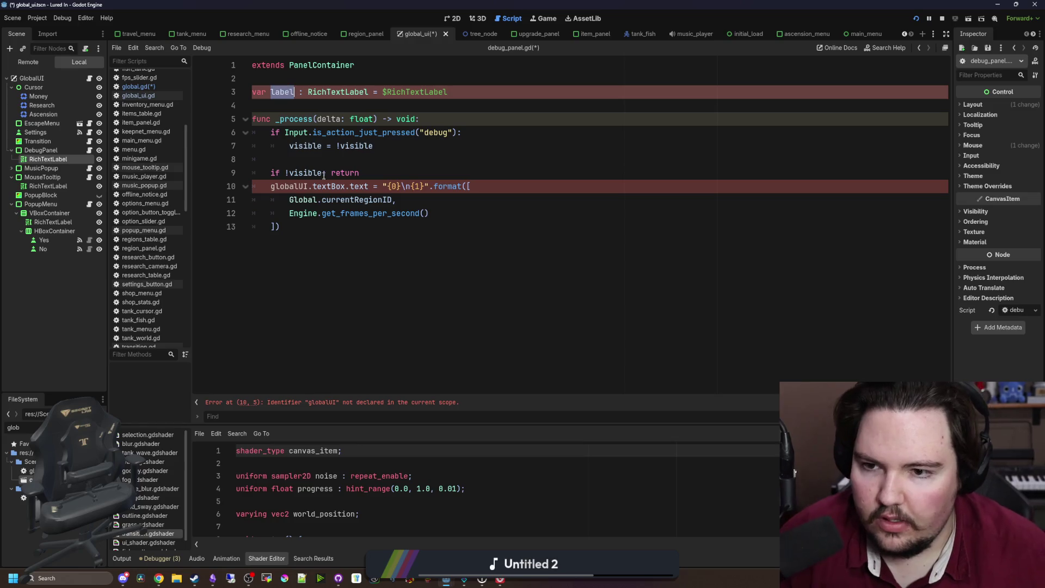
{"action": "left_click_drag", "start_coordinate": [347, 186], "coordinate": [270, 186]}
{"action": "key", "text": "ctrl+v"}
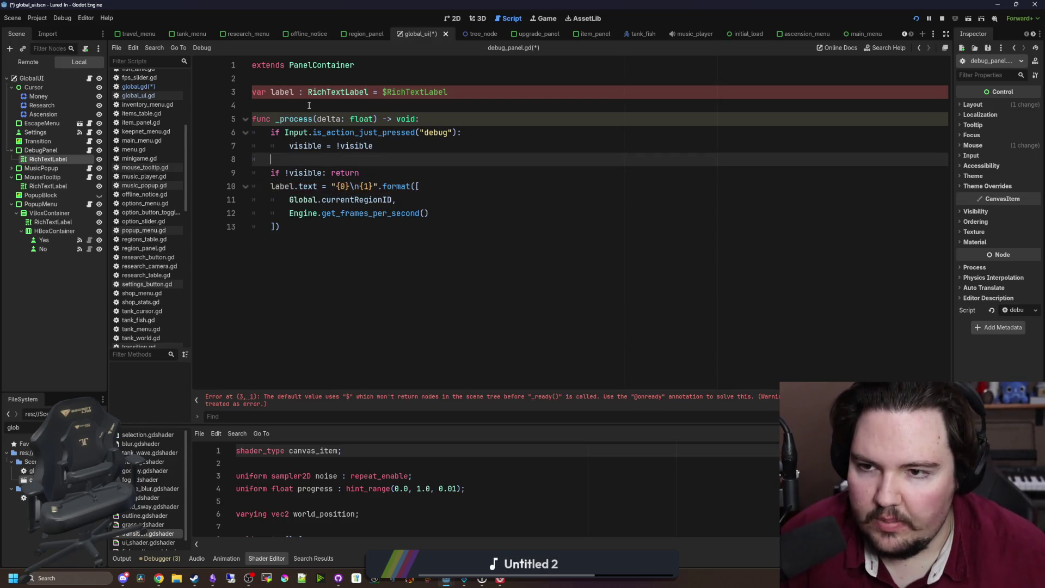
{"action": "left_click", "coordinate": [300, 101]}
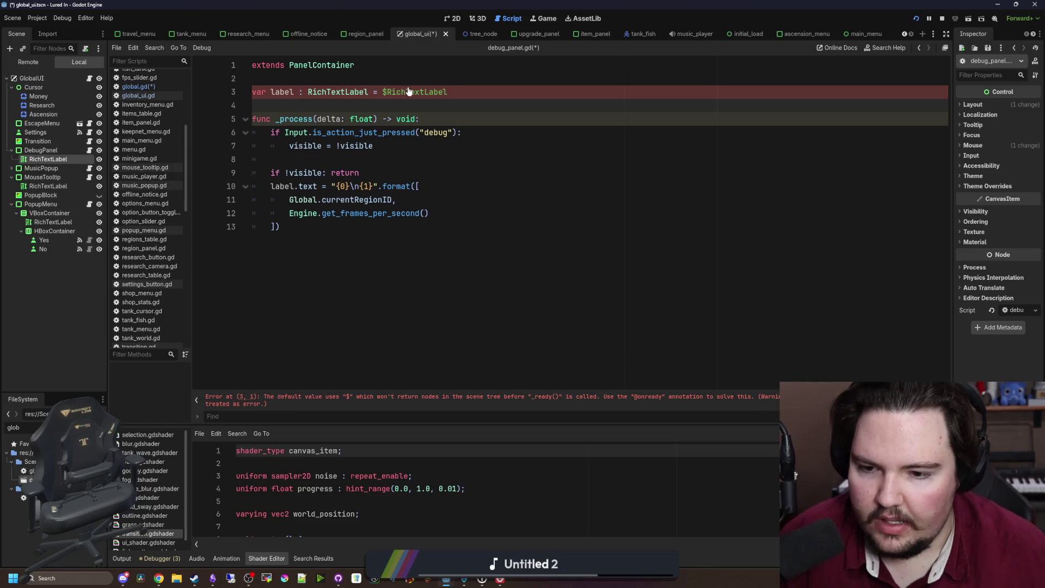
{"action": "left_click", "coordinate": [259, 91]}
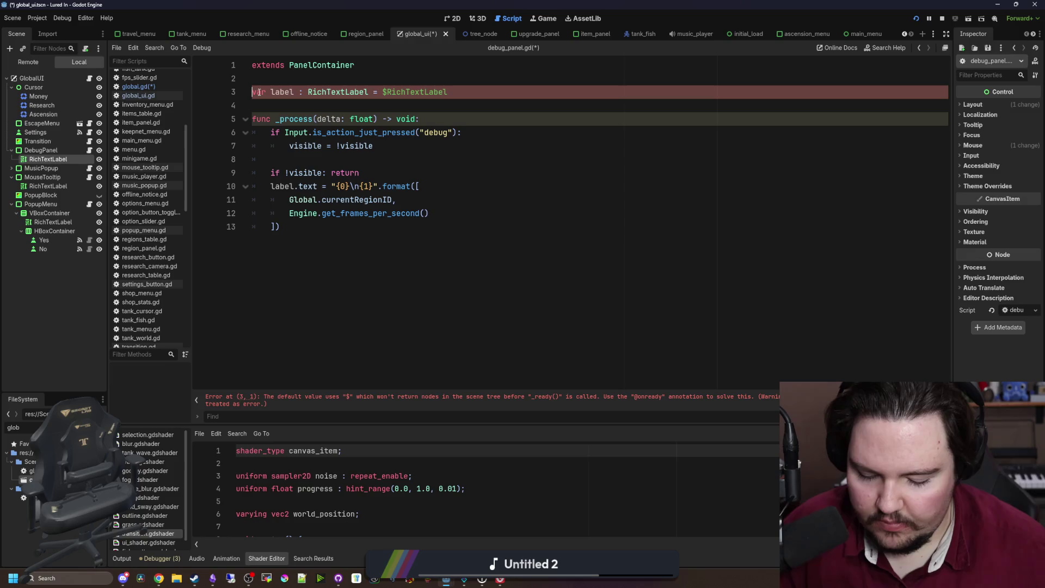
{"action": "type", "text": "@onready"}
{"action": "left_click", "coordinate": [312, 107]}
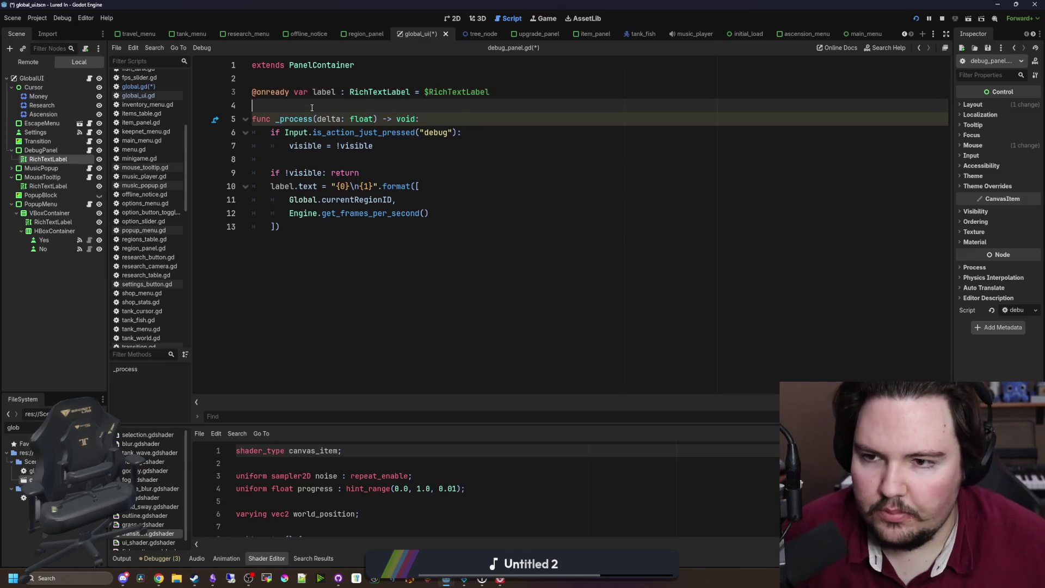
{"action": "left_click", "coordinate": [310, 156]}
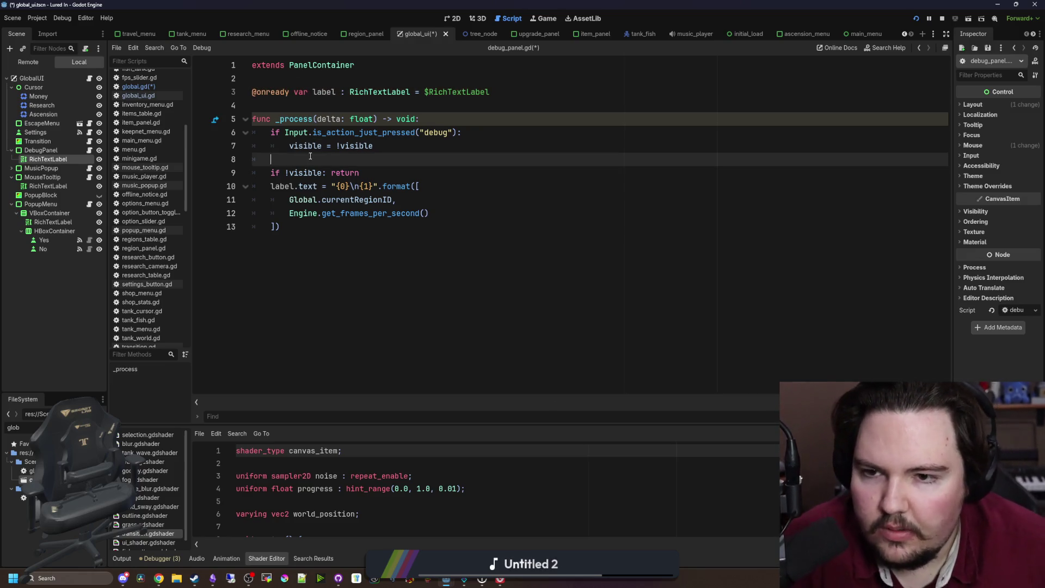
{"action": "left_click", "coordinate": [47, 19]}
{"action": "left_click", "coordinate": [54, 32]}
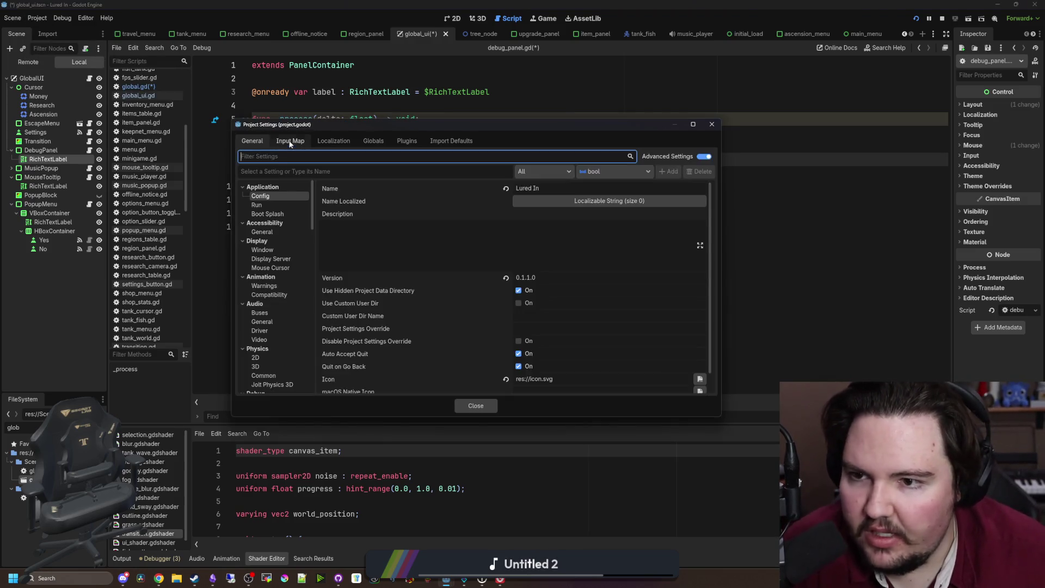
Step: Create a 'debug' action in the Input Map bound to the F3 key, then close Project Settings
{"action": "left_click", "coordinate": [287, 171]}
{"action": "type", "text": "debug"}
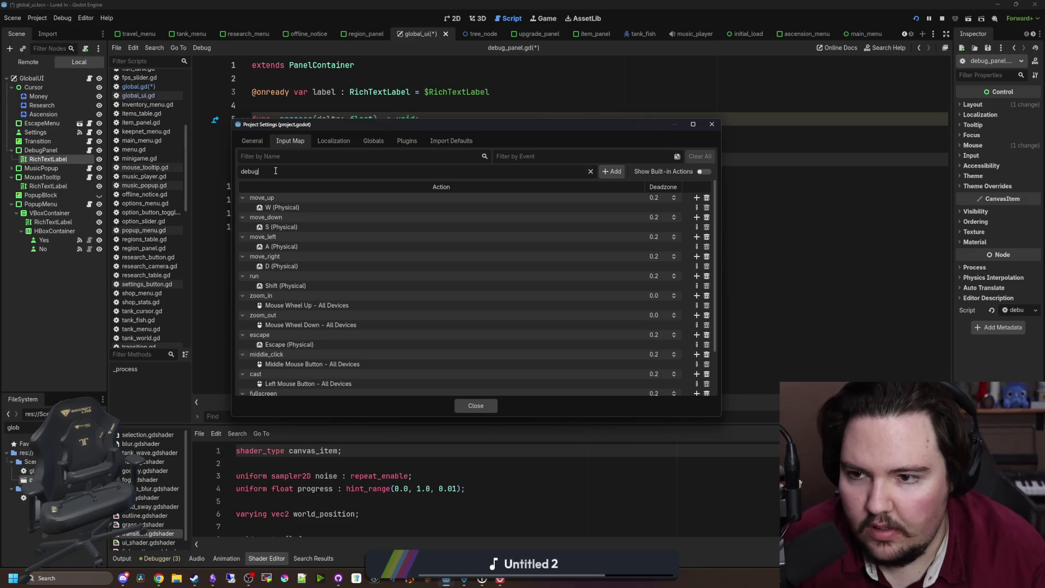
{"action": "key", "text": "Return"}
{"action": "scroll", "coordinate": [469, 260], "scroll_direction": "down", "scroll_amount": 3}
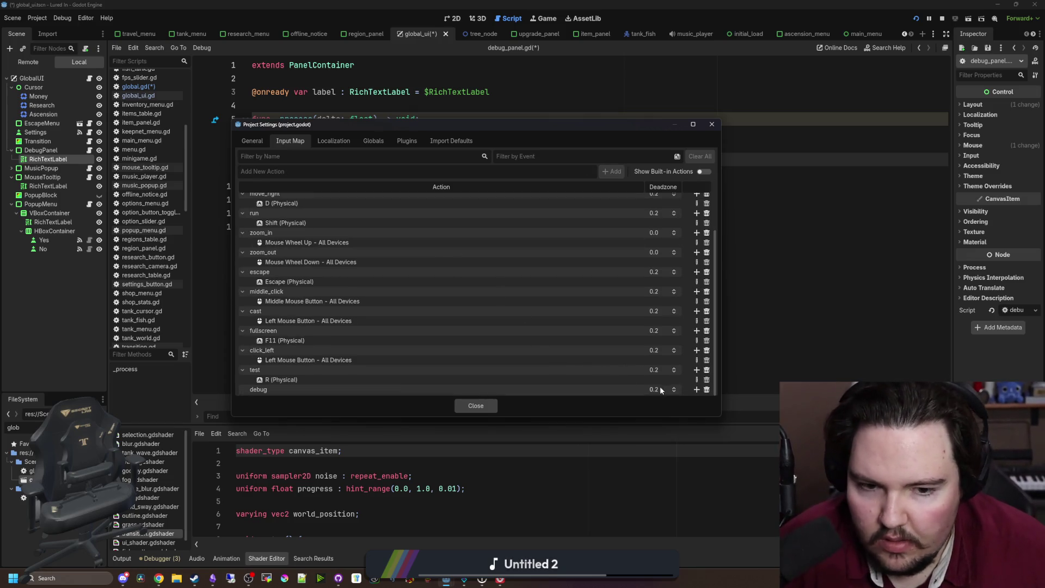
{"action": "left_click", "coordinate": [696, 389]}
{"action": "key", "text": "F3"}
{"action": "left_click", "coordinate": [461, 364]}
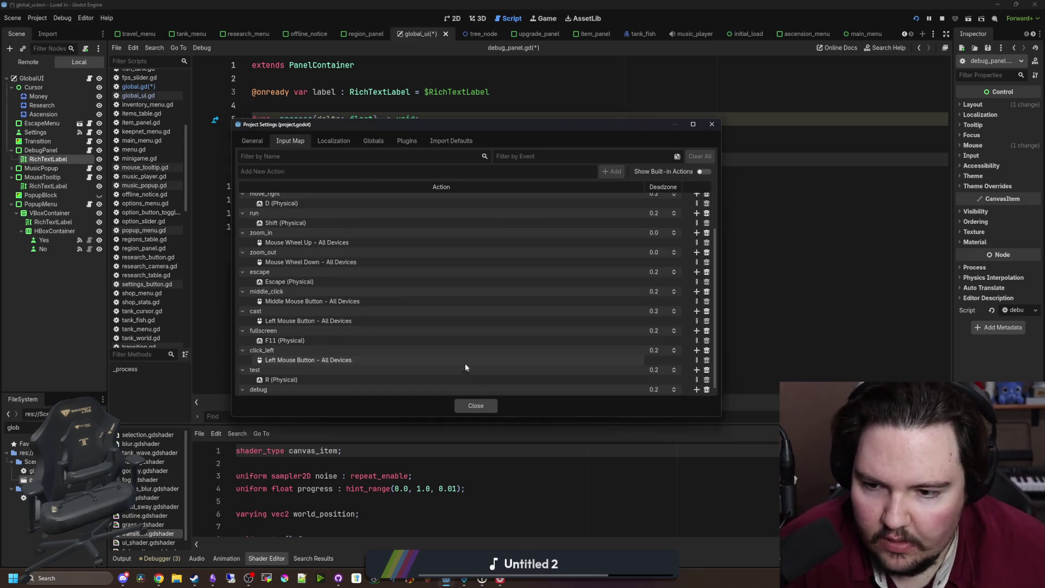
{"action": "left_click", "coordinate": [474, 404]}
{"action": "left_click", "coordinate": [397, 256]}
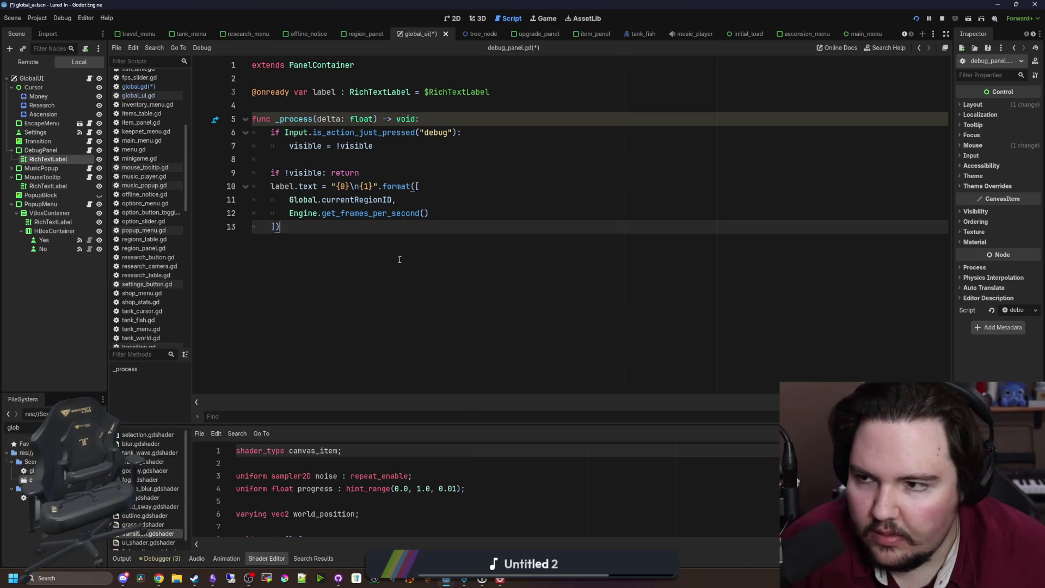
Step: Add a _ready function that sets visible = false to hide the debug panel
{"action": "left_click", "coordinate": [294, 104]}
{"action": "key", "text": "Return"}
{"action": "key", "text": "Return"}
{"action": "key", "text": "Up"}
{"action": "type", "text": "func _r"}
{"action": "key", "text": "Return"}
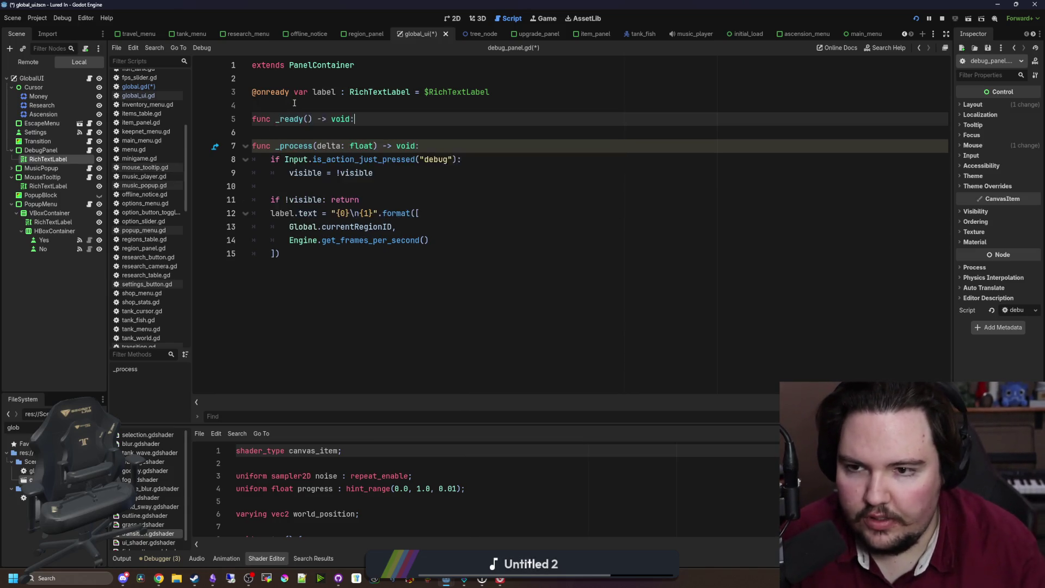
{"action": "key", "text": "Return"}
{"action": "type", "text": "visible = false"}
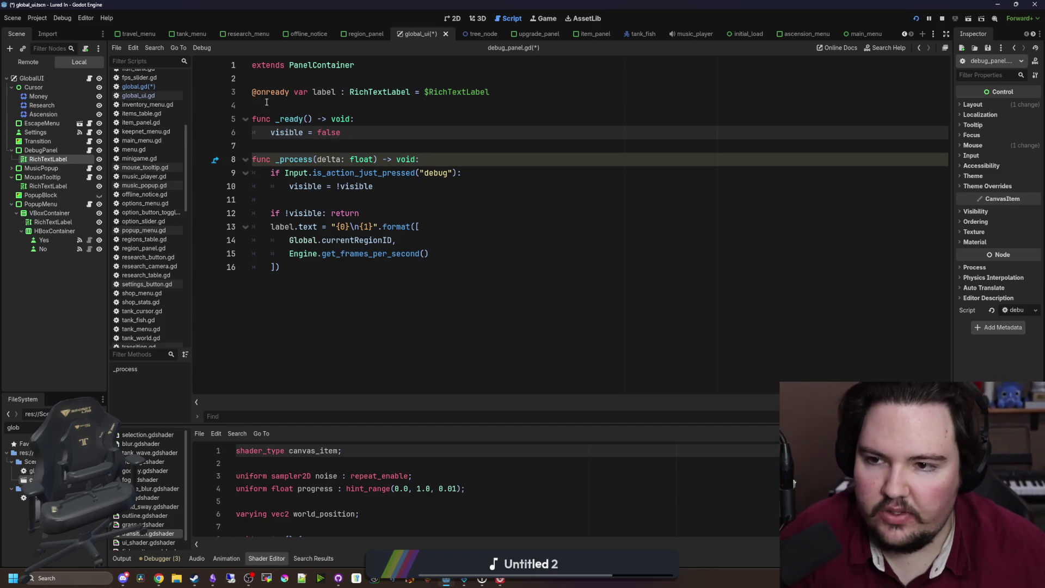
{"action": "key", "text": "Down"}
{"action": "key", "text": "Return"}
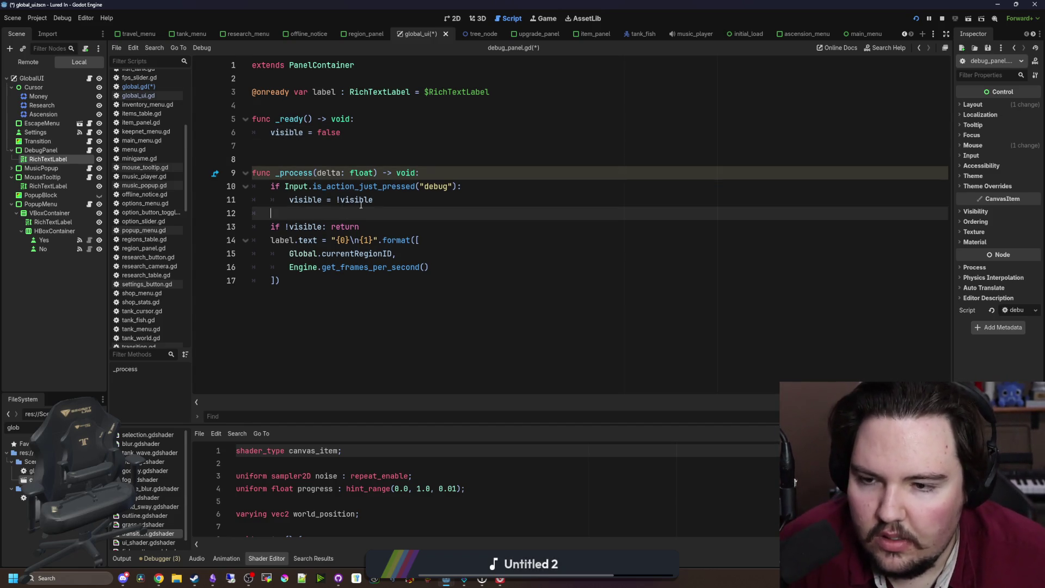
Step: Rename the _process parameter to _delta and start a multi-line trackedVars array
{"action": "left_click", "coordinate": [317, 172]}
{"action": "type", "text": "_"}
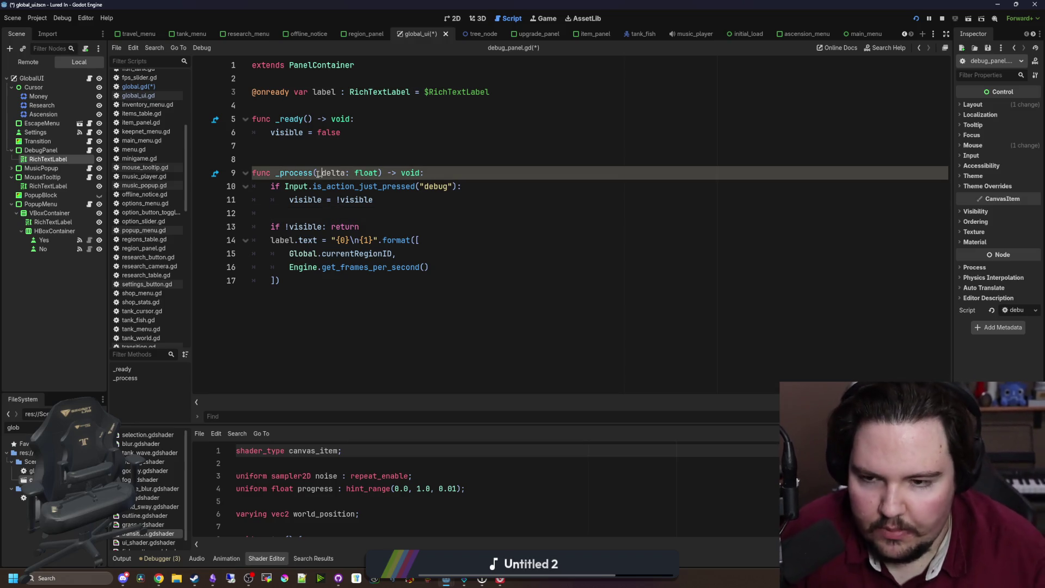
{"action": "left_click", "coordinate": [387, 225]}
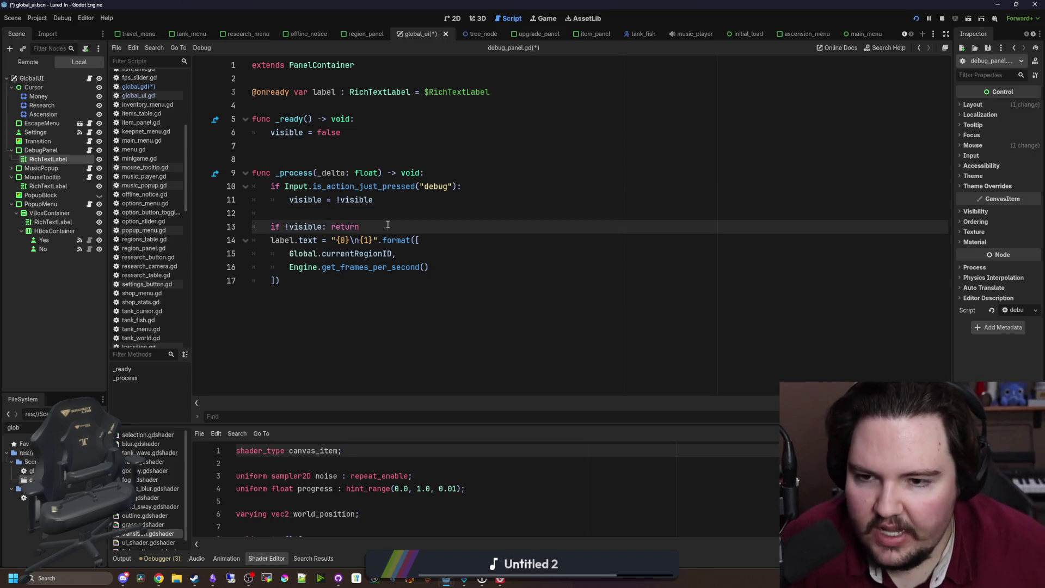
{"action": "key", "text": "Return"}
{"action": "key", "text": "Return"}
{"action": "key", "text": "Return"}
{"action": "key", "text": "Up"}
{"action": "key", "text": "Up"}
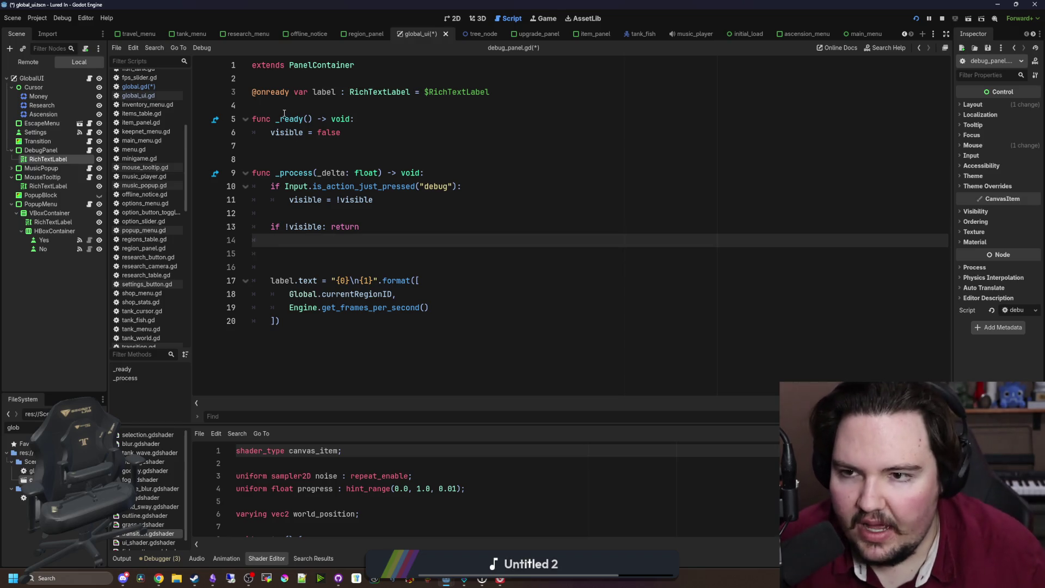
{"action": "left_click", "coordinate": [284, 113]}
{"action": "left_click", "coordinate": [285, 104]}
{"action": "left_click", "coordinate": [307, 251]}
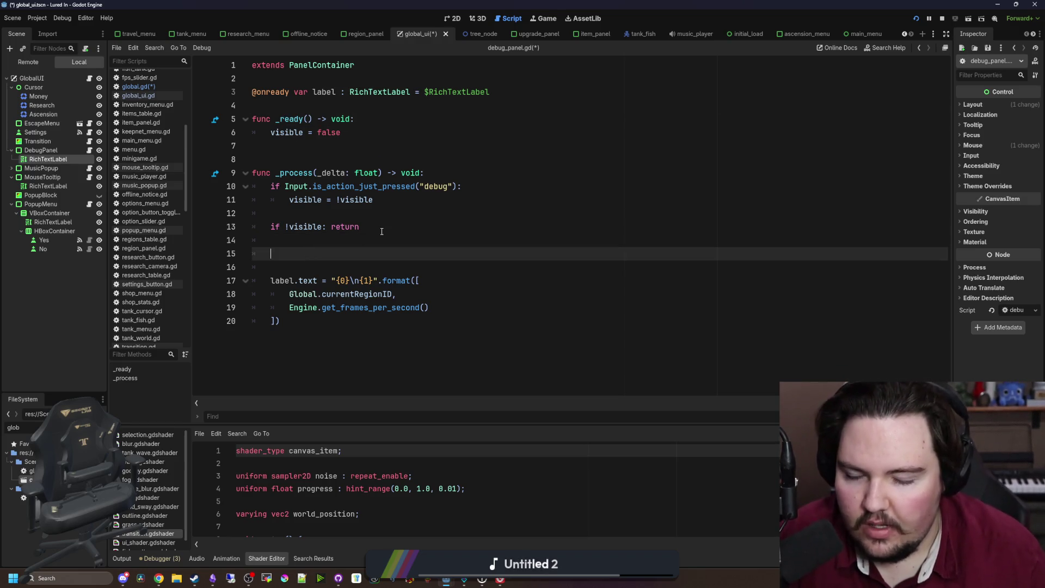
{"action": "type", "text": "var trackedVars"}
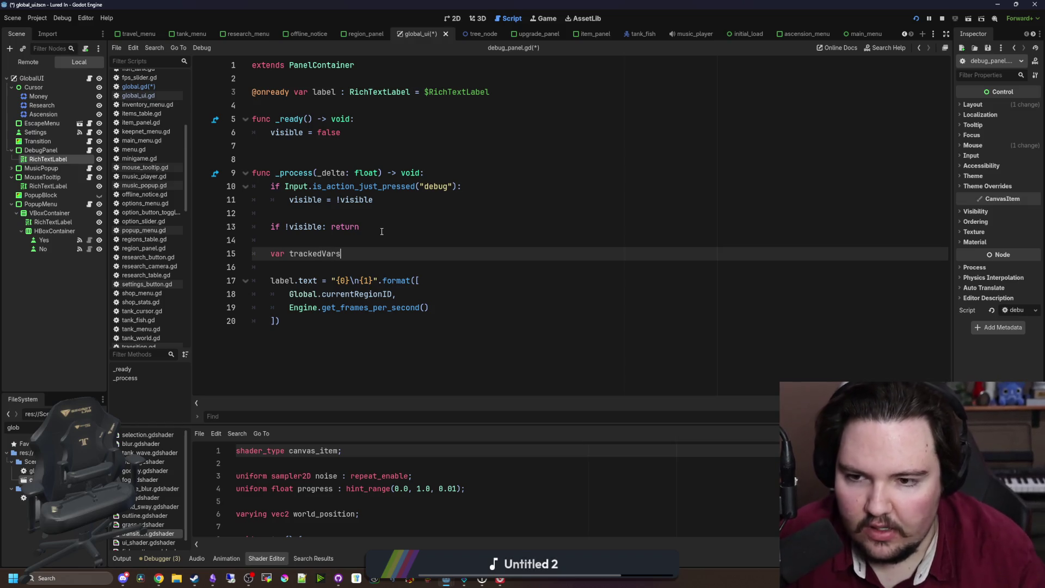
{"action": "type", "text": " = ["}
{"action": "key", "text": "Return"}
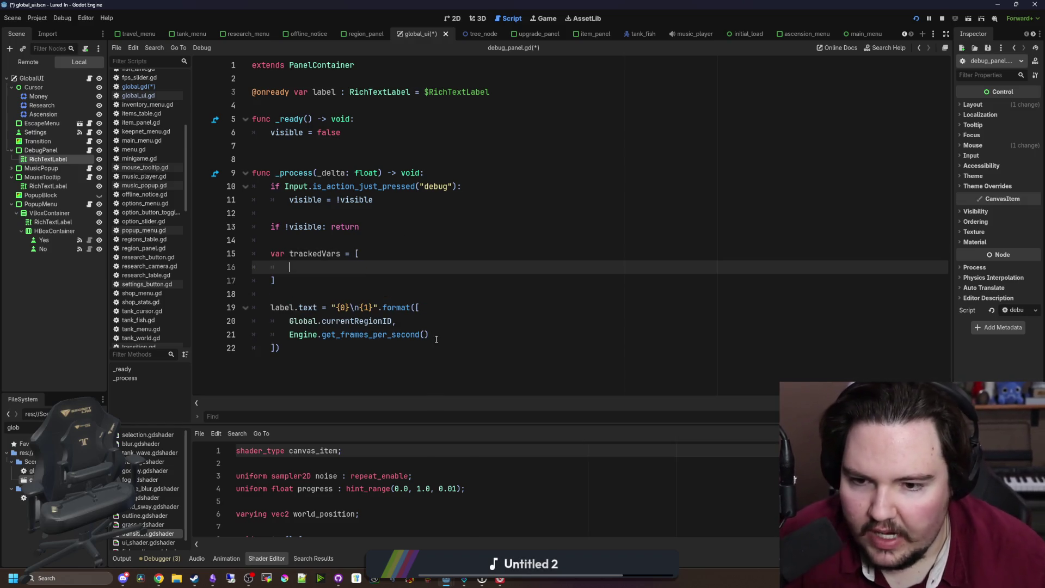
Step: Move the region ID and FPS lines into the array and wrap region ID in str()
{"action": "left_click_drag", "start_coordinate": [435, 338], "coordinate": [289, 321]}
{"action": "key", "text": "ctrl+x"}
{"action": "left_click", "coordinate": [410, 268]}
{"action": "key", "text": "ctrl+v"}
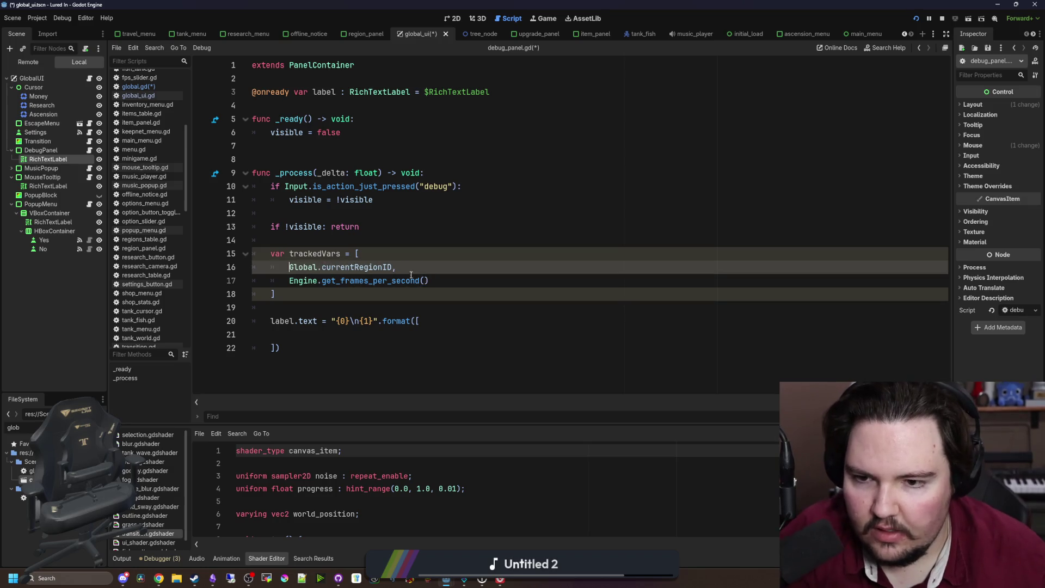
{"action": "left_click", "coordinate": [430, 279]}
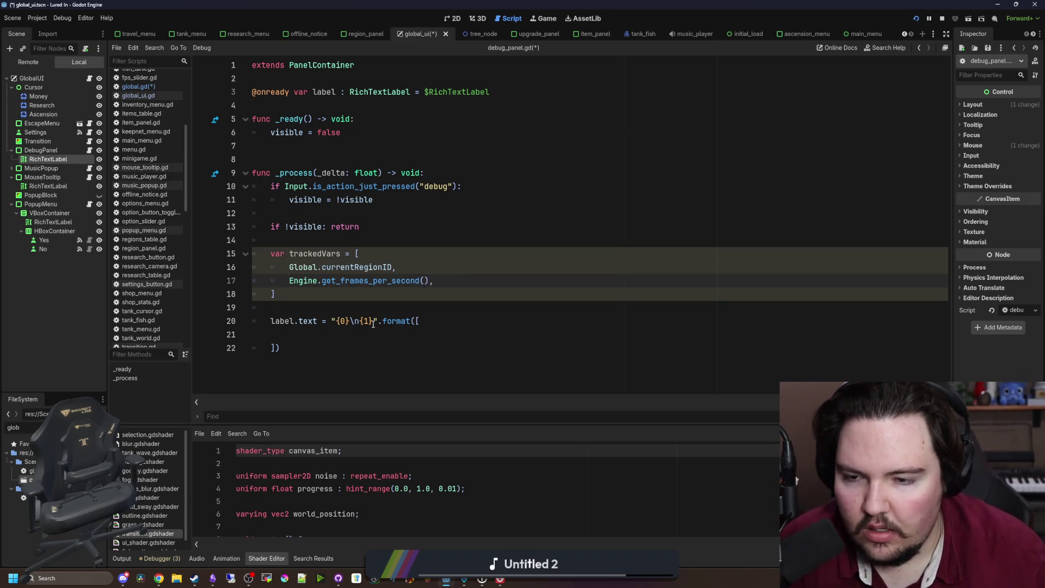
{"action": "left_click", "coordinate": [362, 291]}
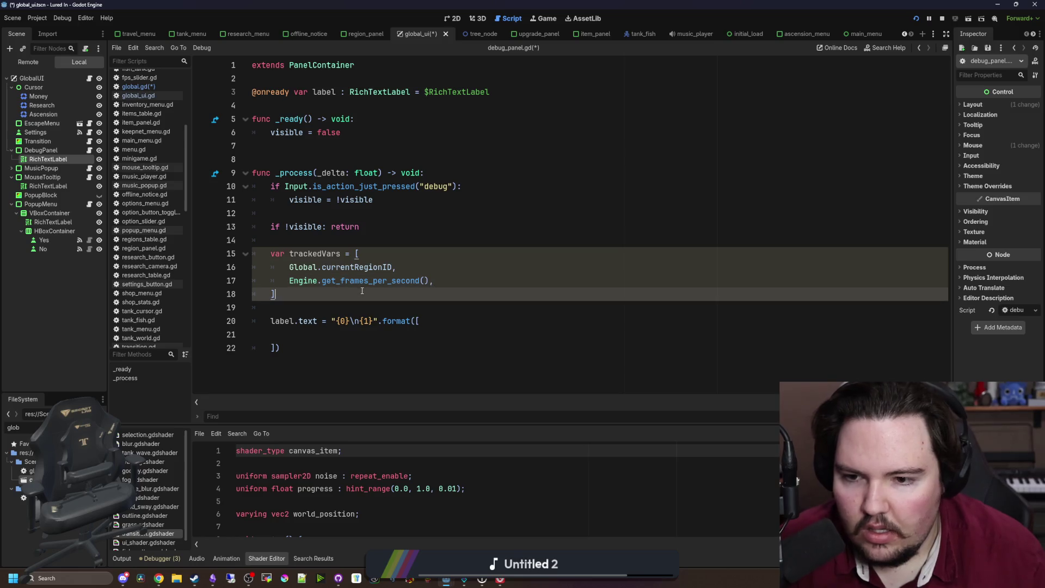
{"action": "left_click", "coordinate": [333, 311]}
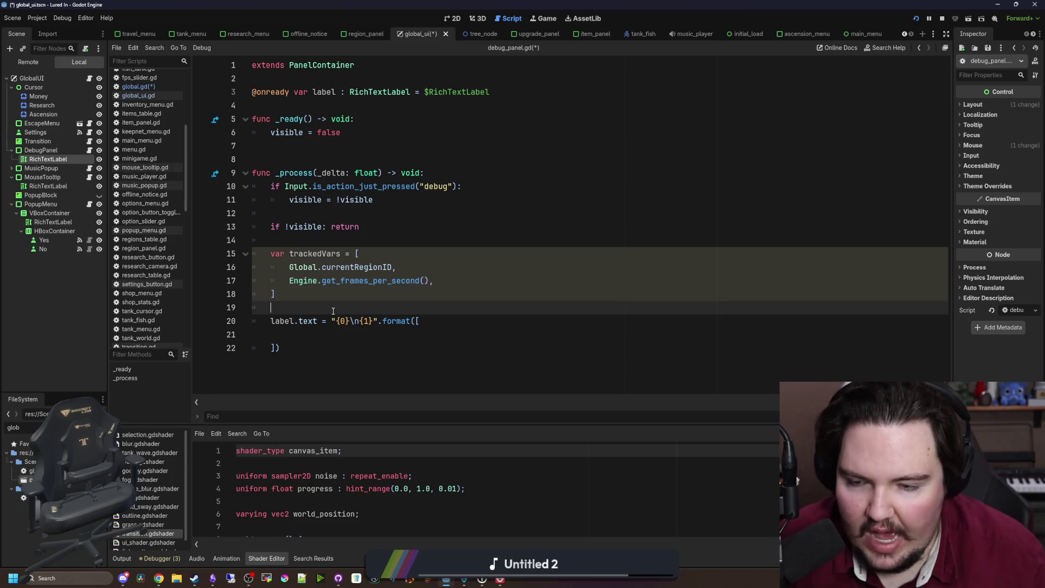
{"action": "left_click", "coordinate": [287, 265]}
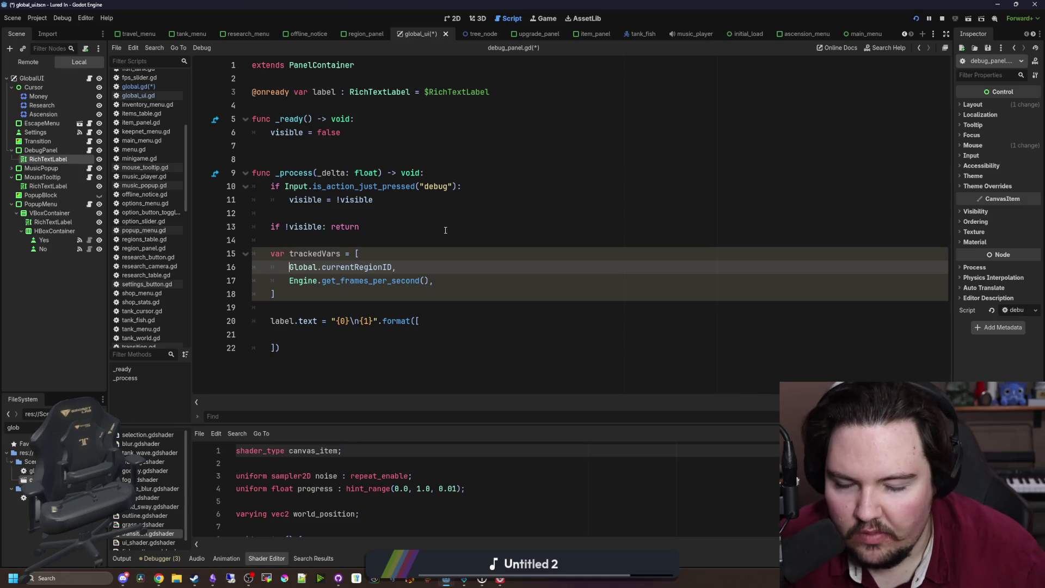
{"action": "type", "text": "str("}
{"action": "left_click", "coordinate": [411, 267]}
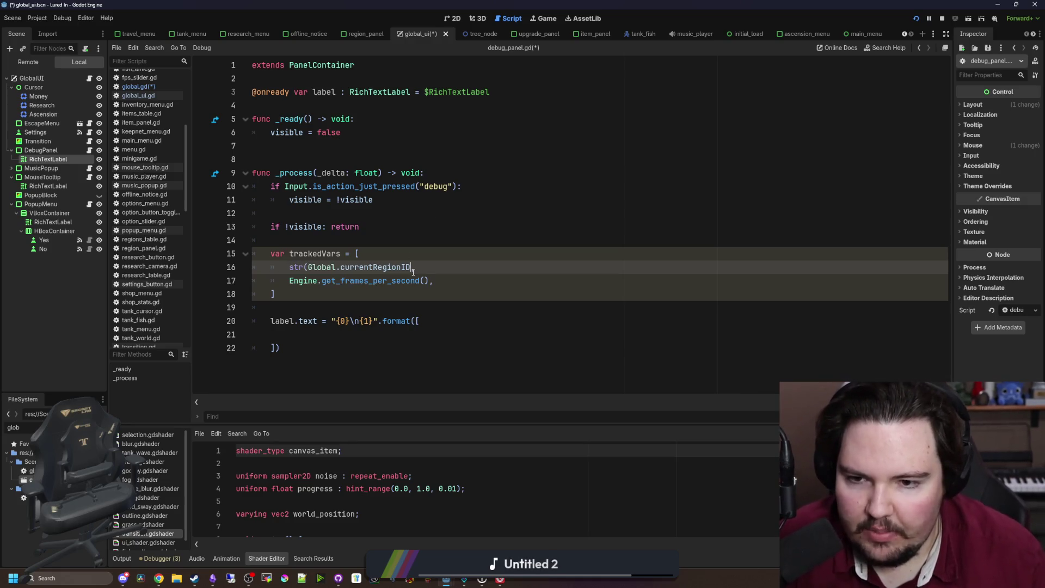
{"action": "type", "text": "),"}
Step: Rename the array to trackedStrings and wrap the FPS entry in str()
{"action": "left_click_drag", "start_coordinate": [341, 255], "coordinate": [325, 256]}
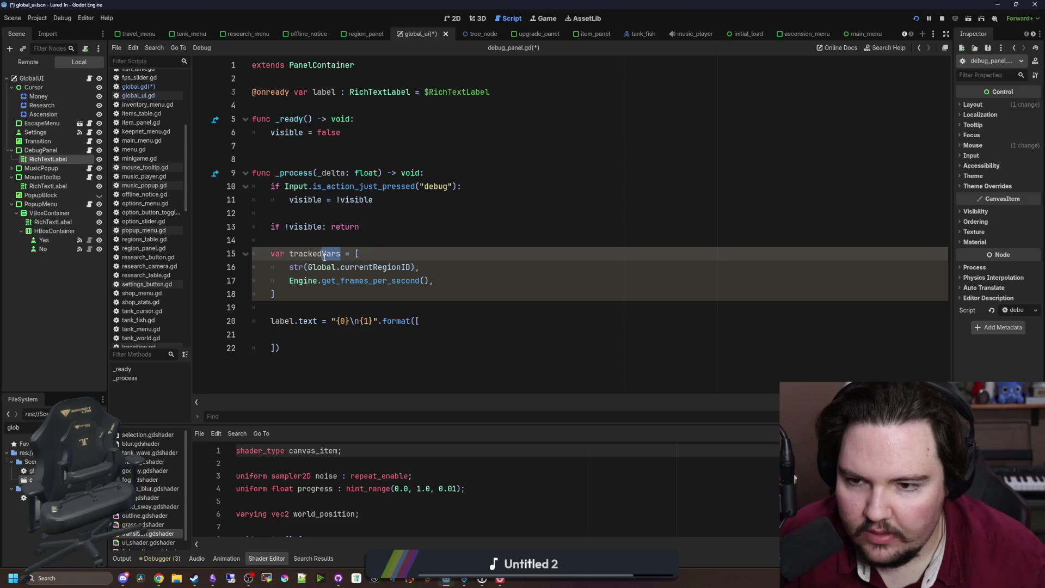
{"action": "type", "text": "Strings"}
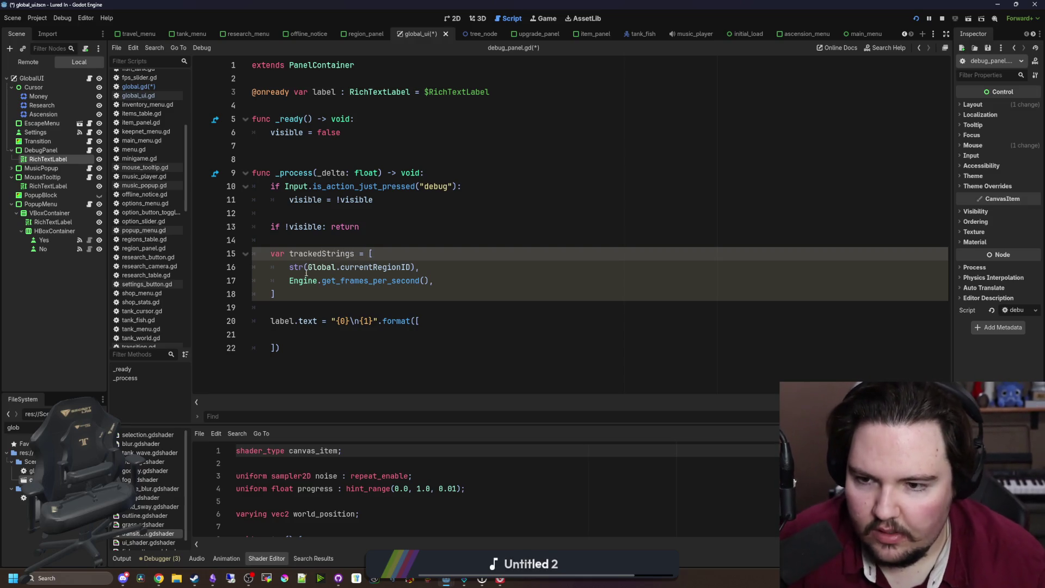
{"action": "left_click", "coordinate": [290, 281]}
{"action": "type", "text": "str("}
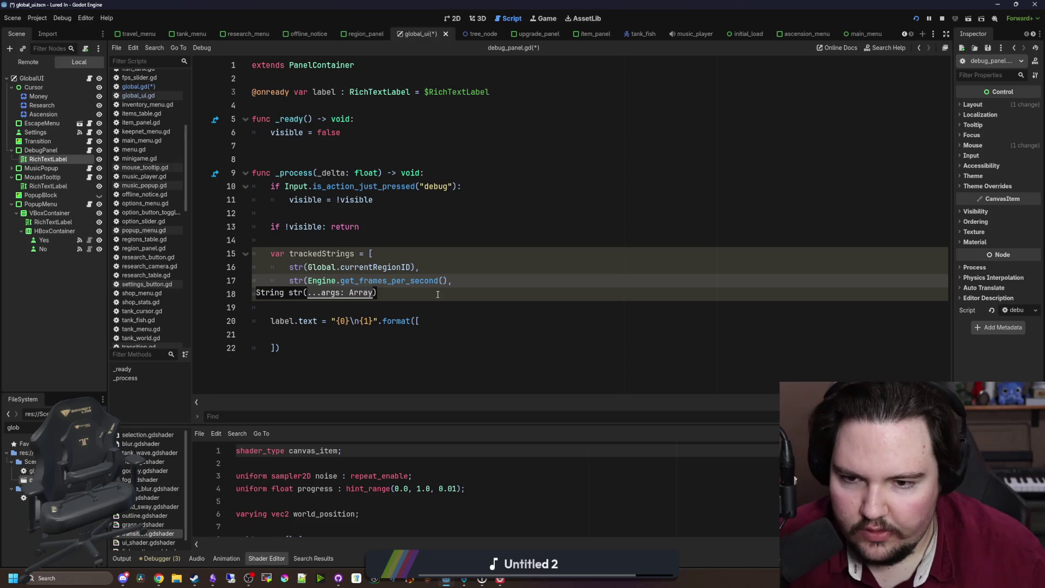
{"action": "left_click", "coordinate": [447, 286]}
{"action": "type", "text": ")"}
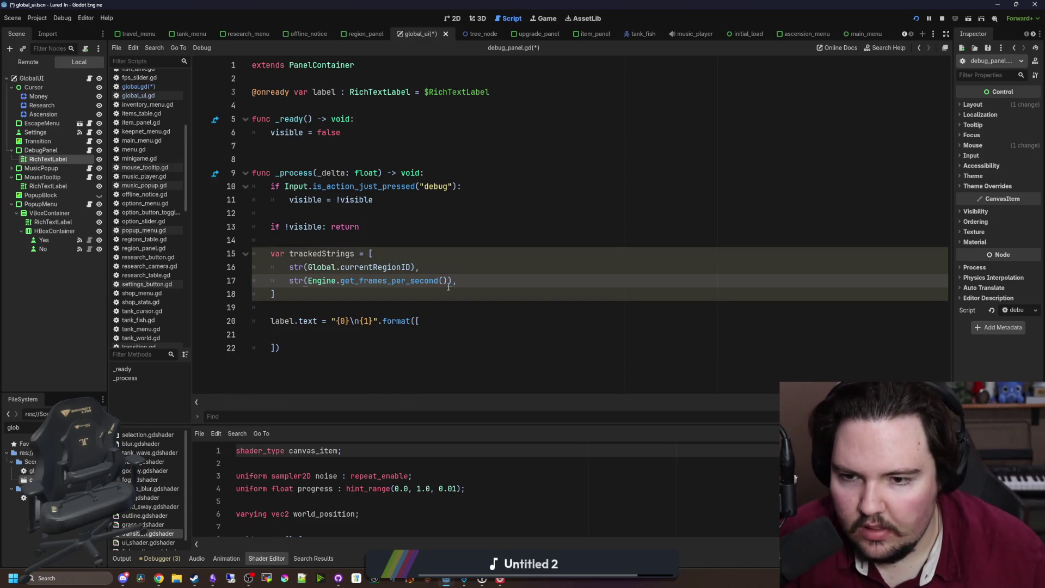
{"action": "left_click", "coordinate": [297, 336]}
{"action": "left_click", "coordinate": [304, 312]}
Step: Write a for loop over trackedStrings that calls label.append_text
{"action": "key", "text": "Return"}
{"action": "key", "text": "Return"}
{"action": "key", "text": "Up"}
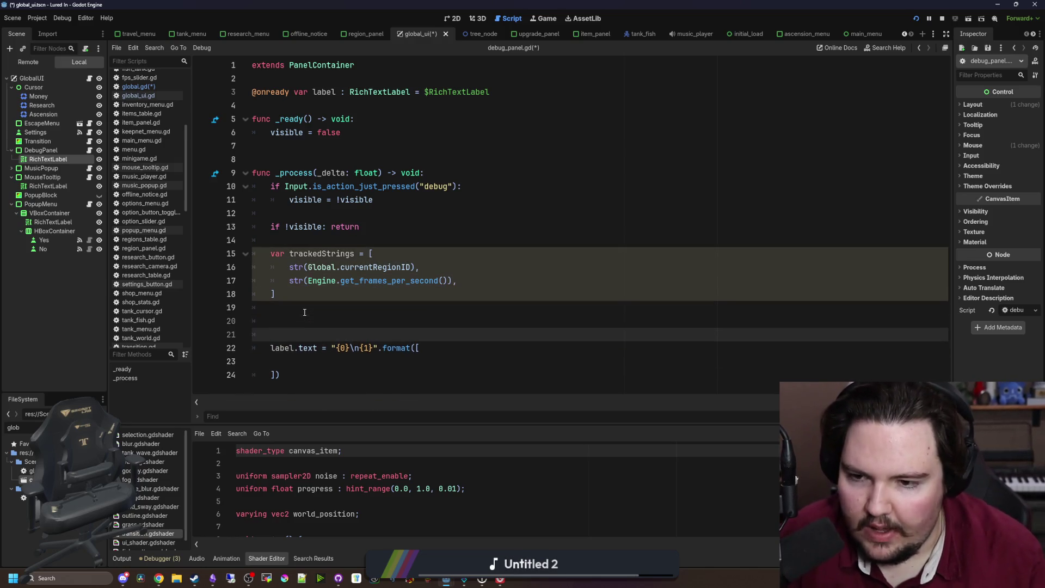
{"action": "type", "text": "fpr"}
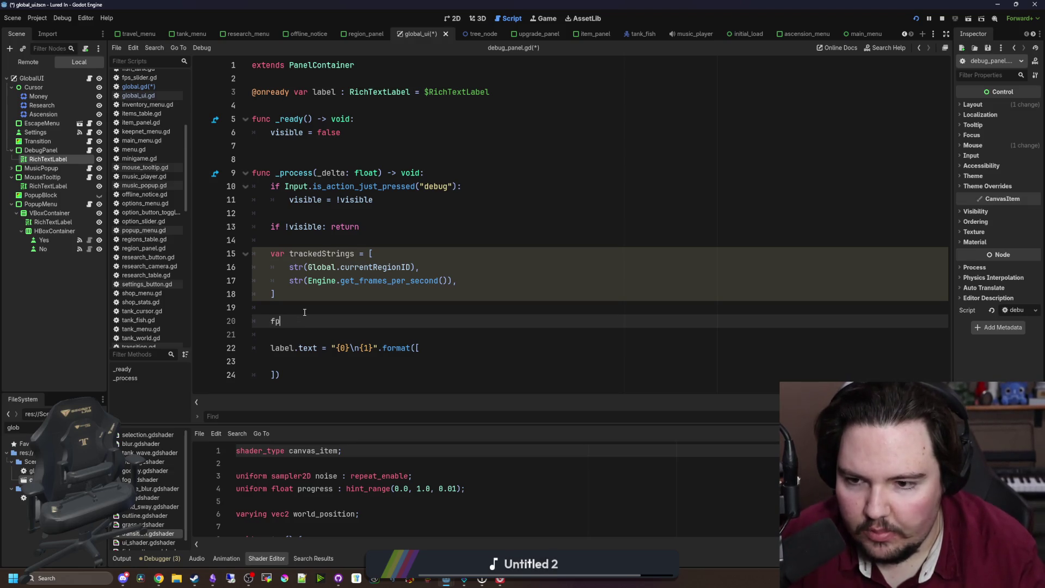
{"action": "key", "text": "BackSpace"}
{"action": "type", "text": "or i in trackedS"}
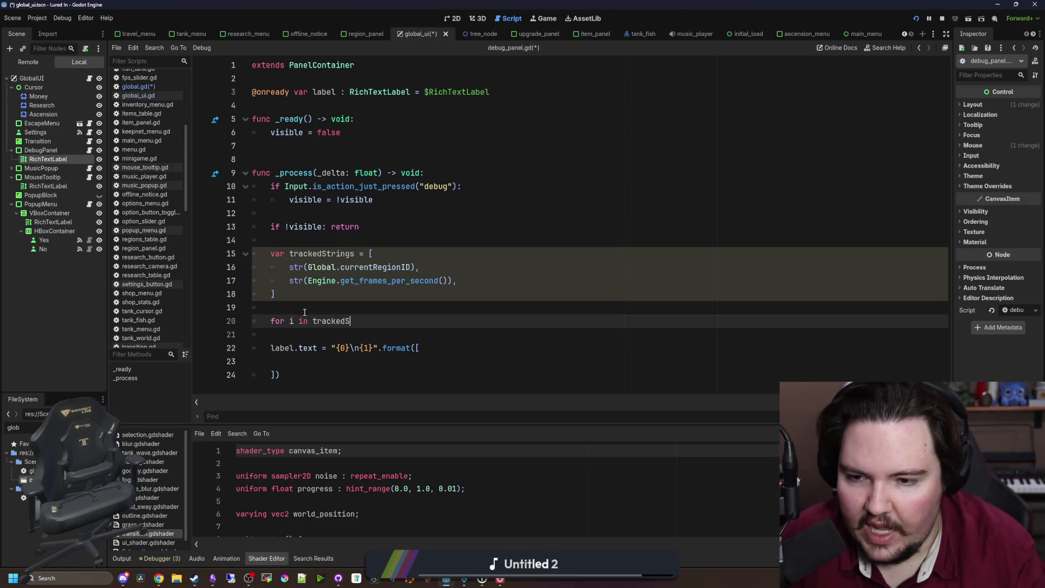
{"action": "type", "text": "ngs:"}
{"action": "key", "text": "Return"}
{"action": "type", "text": "label.text"}
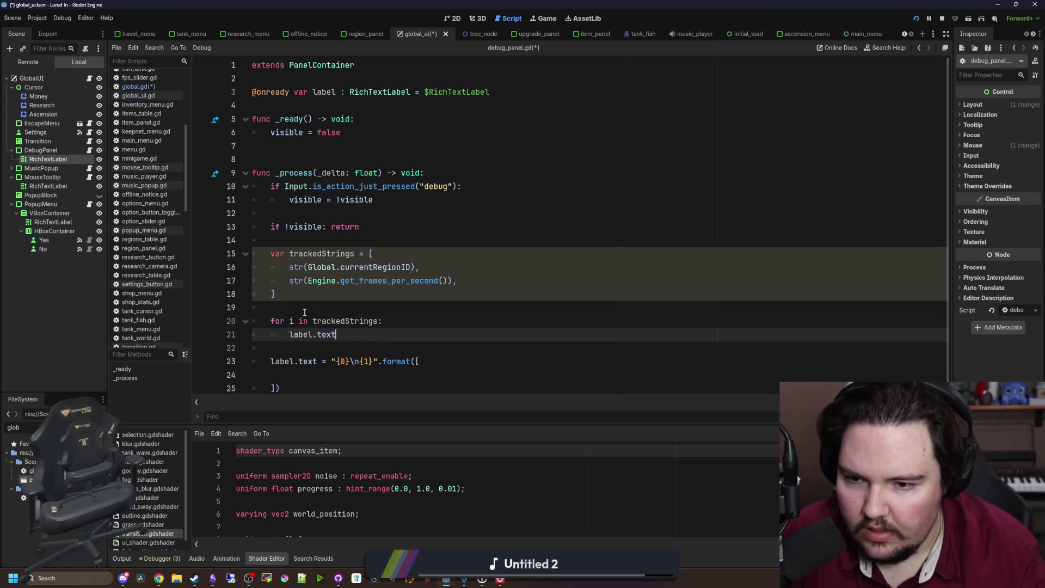
{"action": "key", "text": "BackSpace"}
{"action": "key", "text": "BackSpace"}
{"action": "key", "text": "BackSpace"}
{"action": "type", "text": "append_t"}
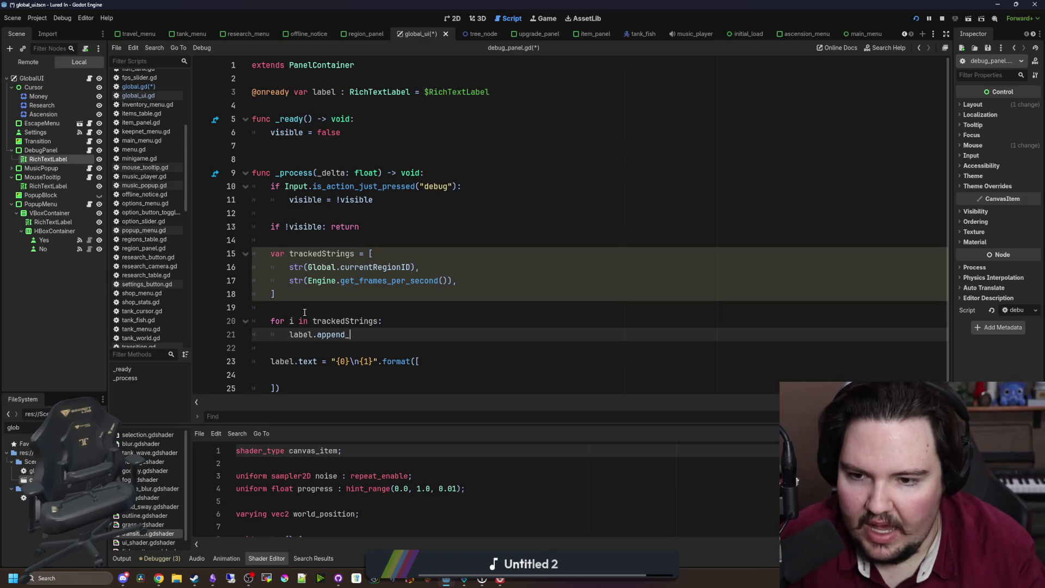
{"action": "key", "text": "Return"}
Step: Add a label.text = "" reset line before the tracked array
{"action": "double_click", "coordinate": [302, 336]}
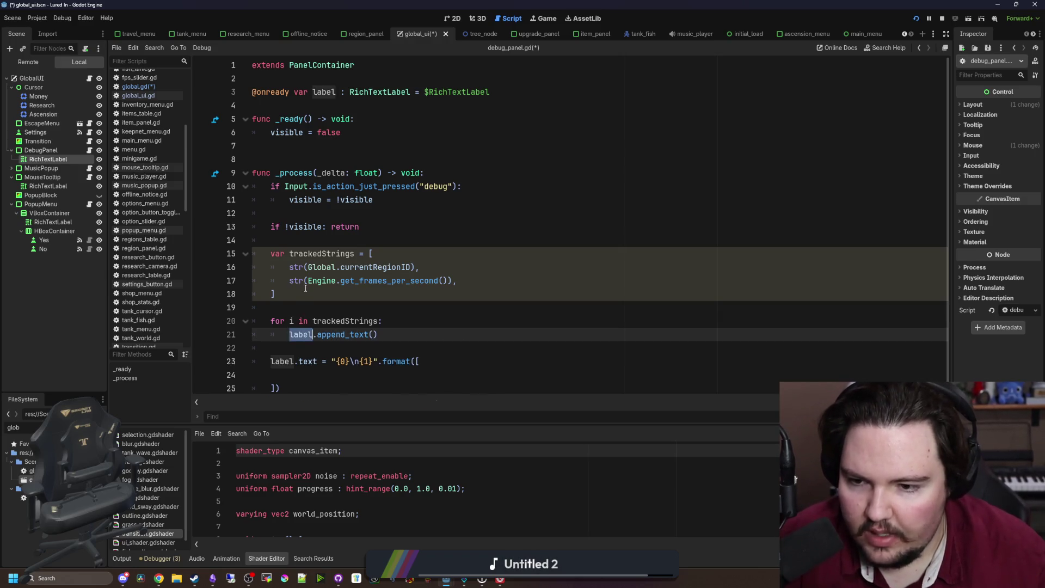
{"action": "left_click", "coordinate": [307, 237]}
{"action": "key", "text": "Return"}
{"action": "key", "text": "Return"}
{"action": "key", "text": "Up"}
{"action": "type", "text": "label"}
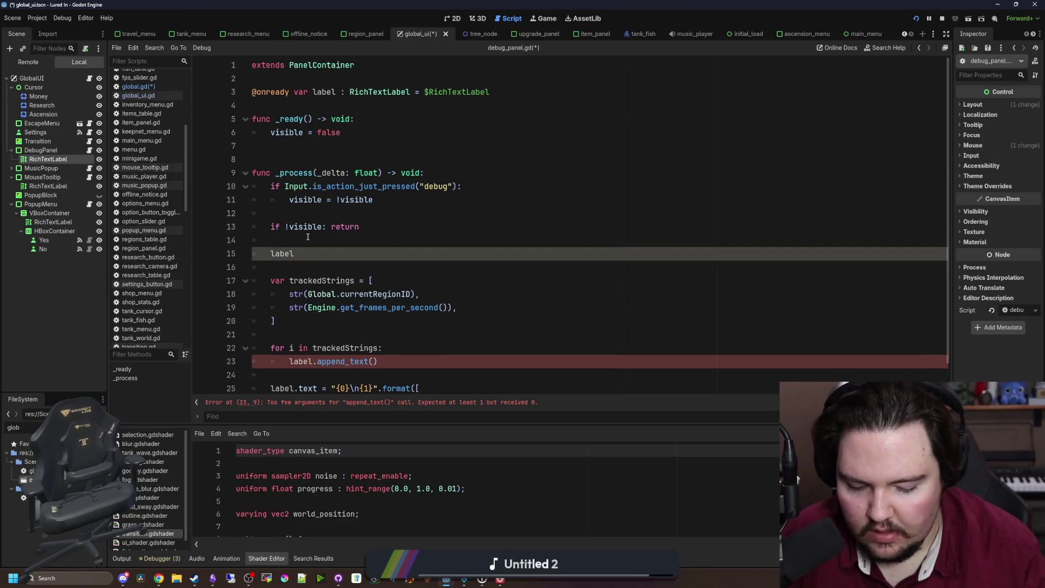
Step: Pass i to append_text and delete the old label.text format block
{"action": "left_click", "coordinate": [373, 362]}
{"action": "scroll", "coordinate": [440, 324], "scroll_direction": "down", "scroll_amount": 1}
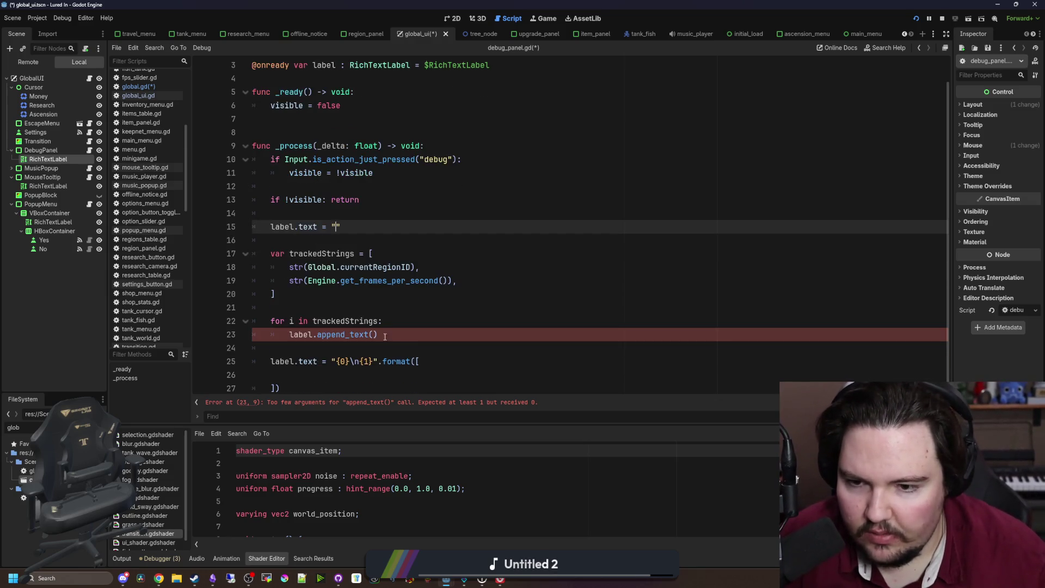
{"action": "type", "text": "trackedS"}
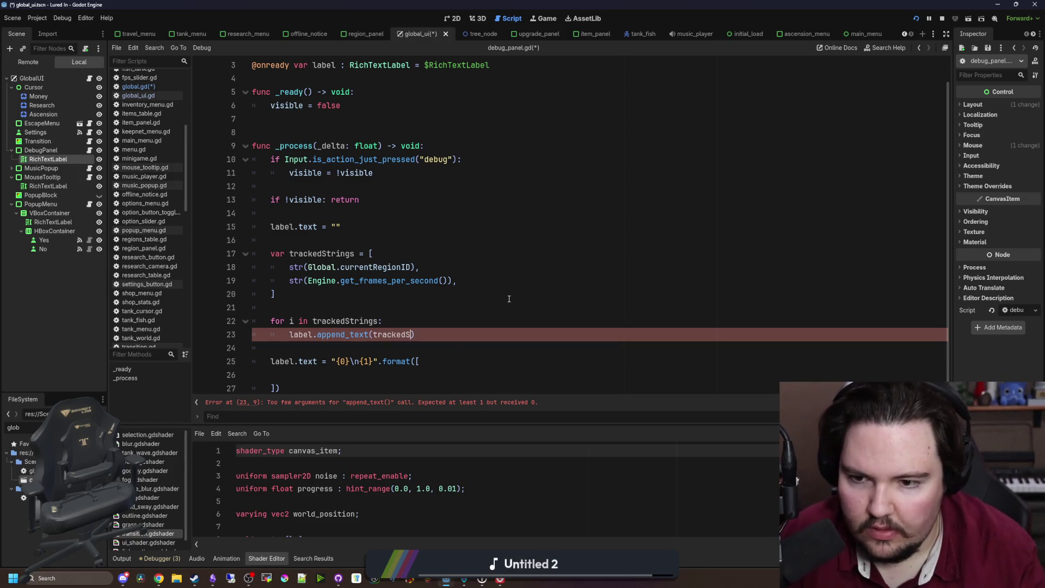
{"action": "key", "text": "BackSpace"}
{"action": "key", "text": "BackSpace"}
{"action": "key", "text": "BackSpace"}
{"action": "key", "text": "BackSpace"}
{"action": "key", "text": "BackSpace"}
{"action": "key", "text": "BackSpace"}
{"action": "type", "text": "i"}
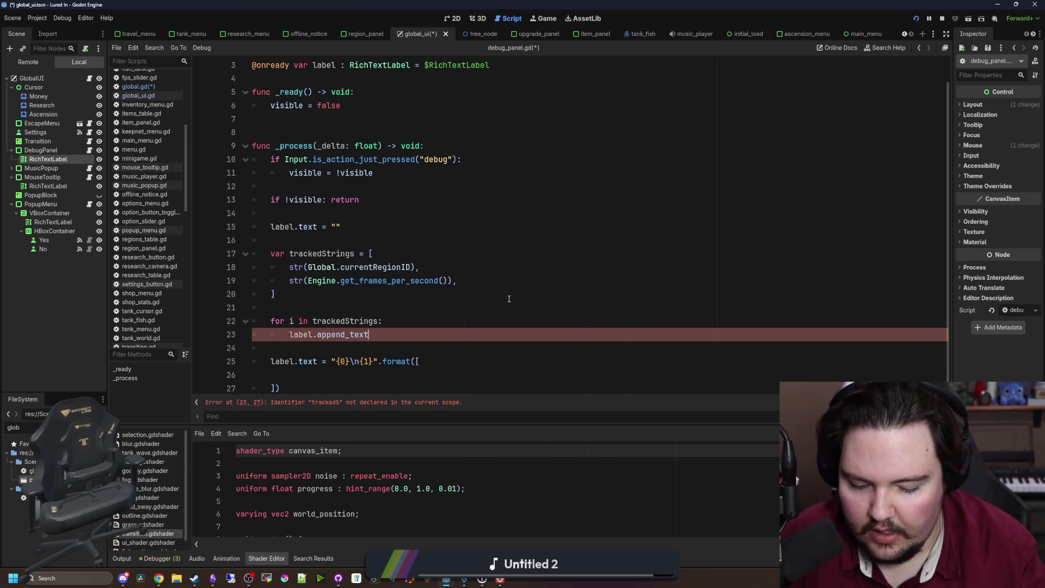
{"action": "type", "text": "(i"}
{"action": "key", "text": "Down"}
{"action": "key", "text": "shift+ctrl+End"}
{"action": "key", "text": "Delete"}
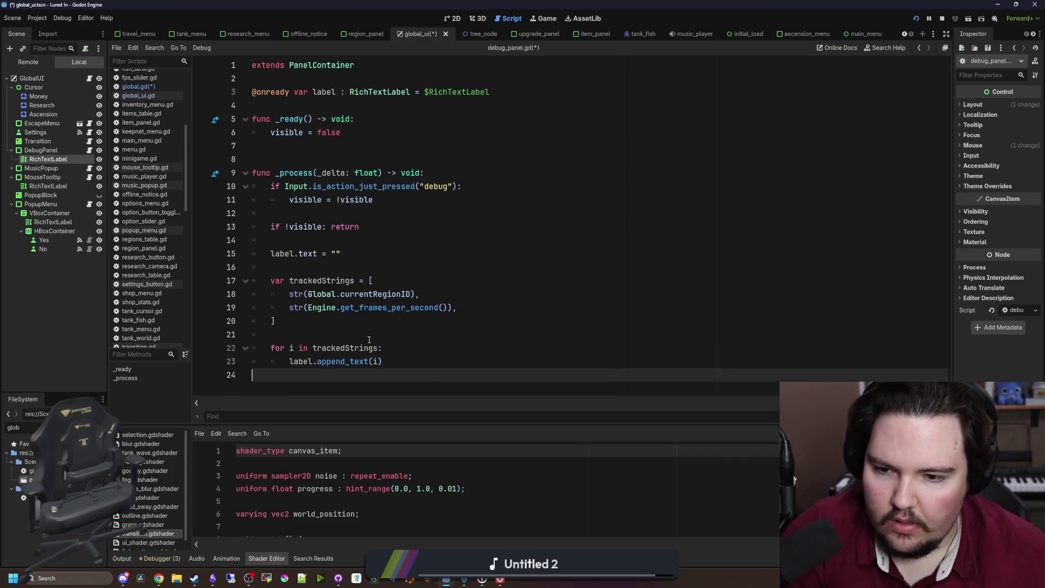
{"action": "key", "text": "BackSpace"}
Step: Make the loop append i + "\n" and save the script
{"action": "left_click", "coordinate": [369, 339]}
{"action": "left_click", "coordinate": [385, 362]}
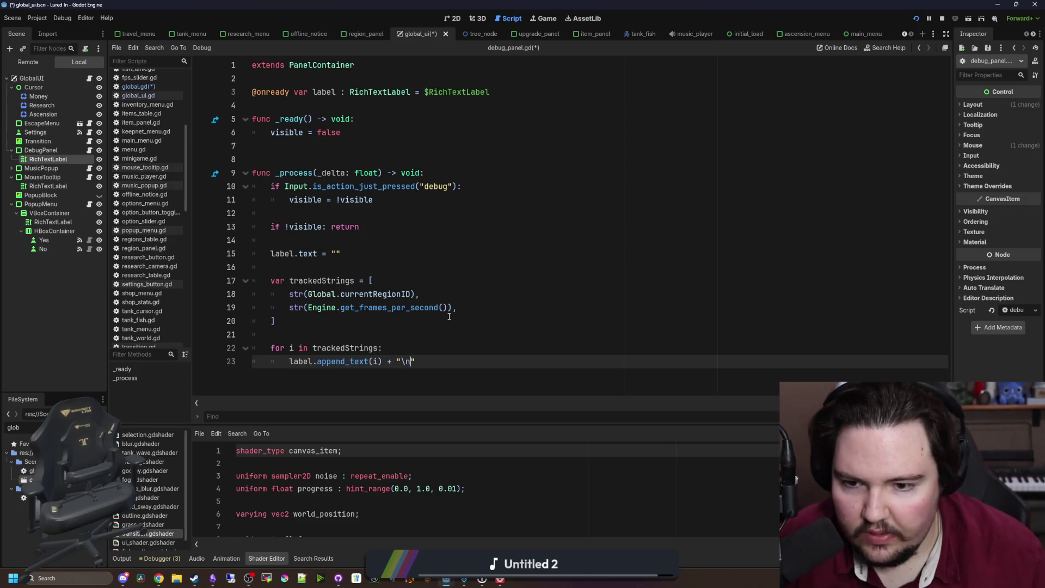
{"action": "left_click_drag", "start_coordinate": [436, 358], "coordinate": [377, 361]}
{"action": "key", "text": "BackSpace"}
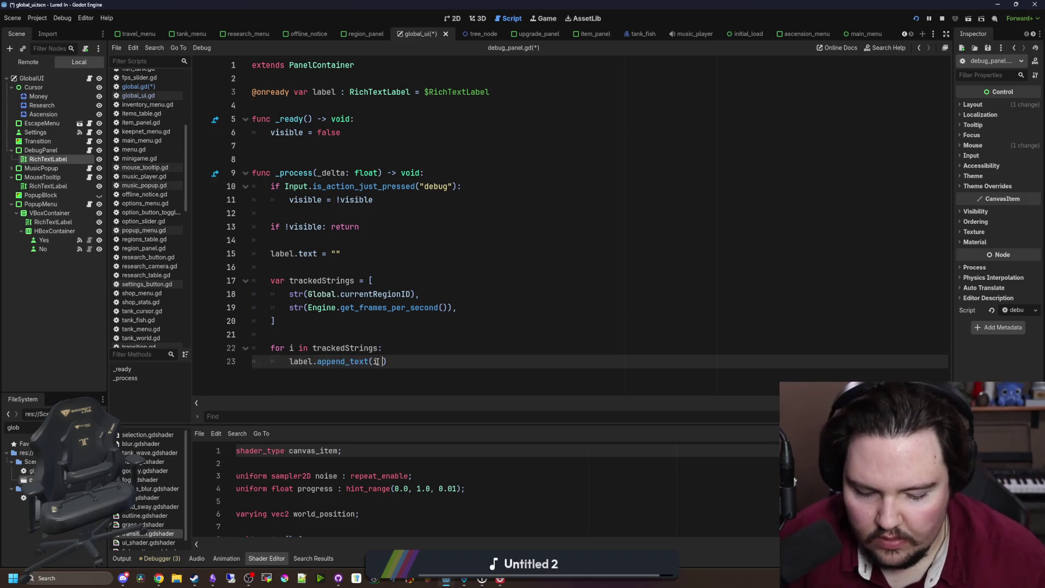
{"action": "type", "text": "+ \"\\n"}
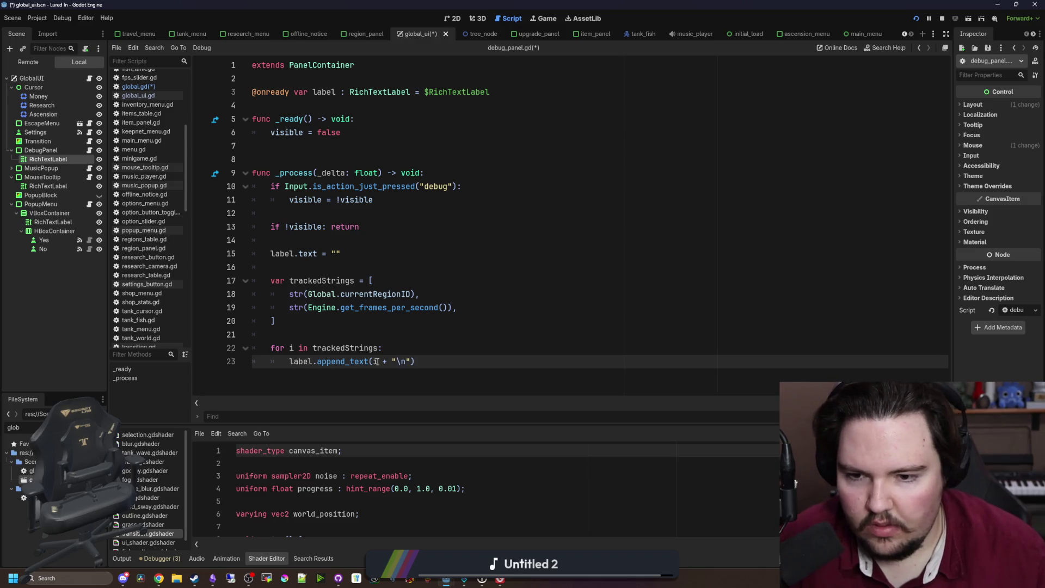
{"action": "left_click", "coordinate": [403, 334]}
{"action": "key", "text": "ctrl+s"}
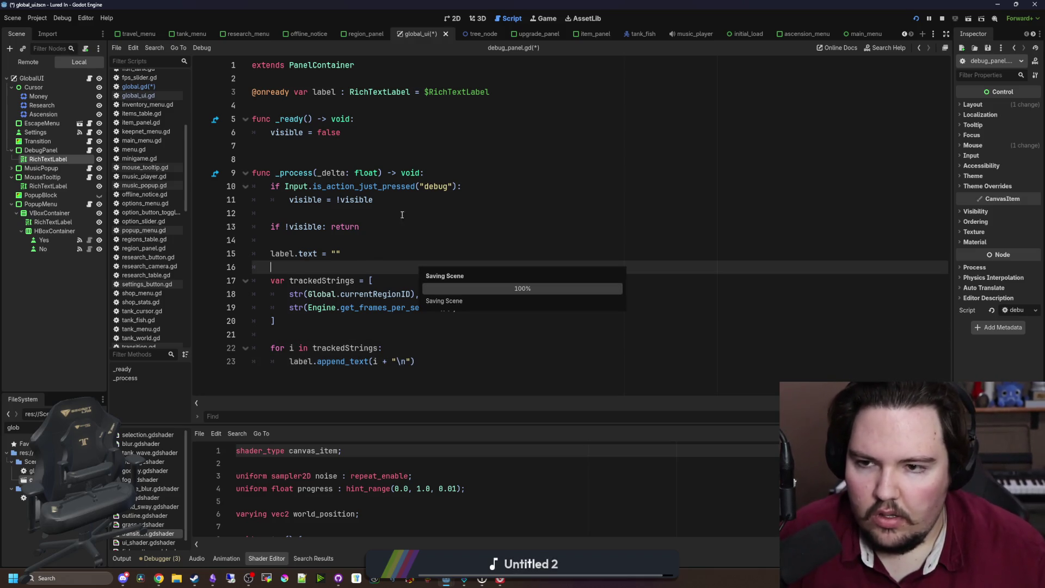
Step: Run the game, dismiss the welcome back popup, and pan the room to check the debug panel stats
{"action": "left_click", "coordinate": [923, 22]}
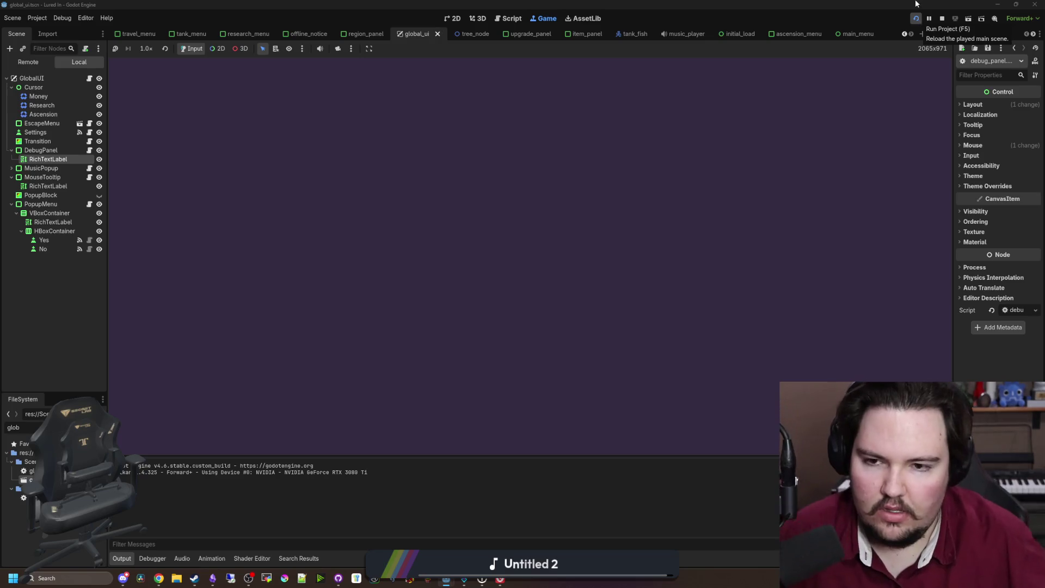
{"action": "left_click", "coordinate": [546, 313]}
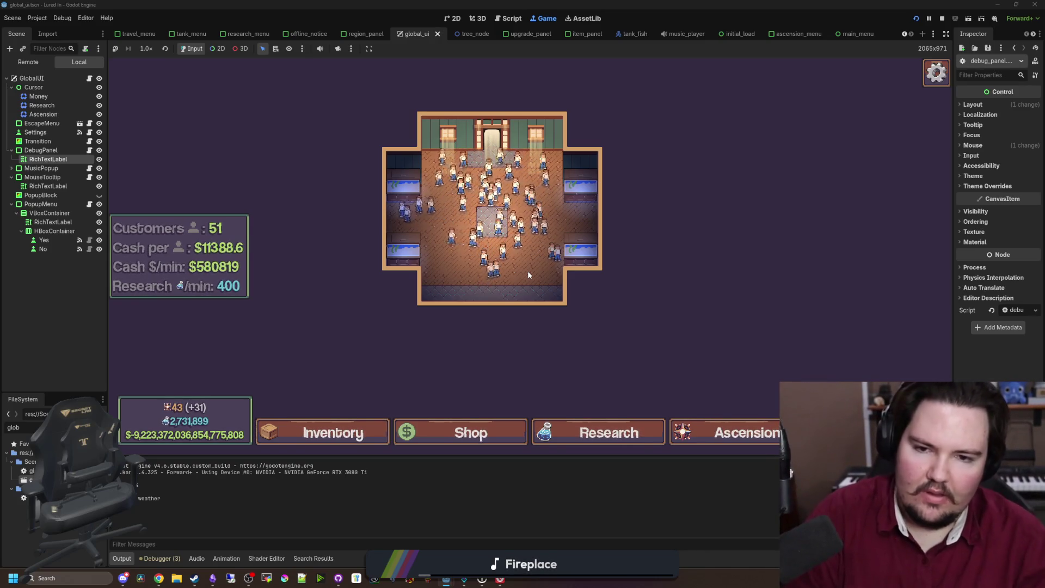
{"action": "scroll", "coordinate": [528, 270], "scroll_direction": "up", "scroll_amount": 3}
{"action": "scroll", "coordinate": [527, 275], "scroll_direction": "up", "scroll_amount": 3}
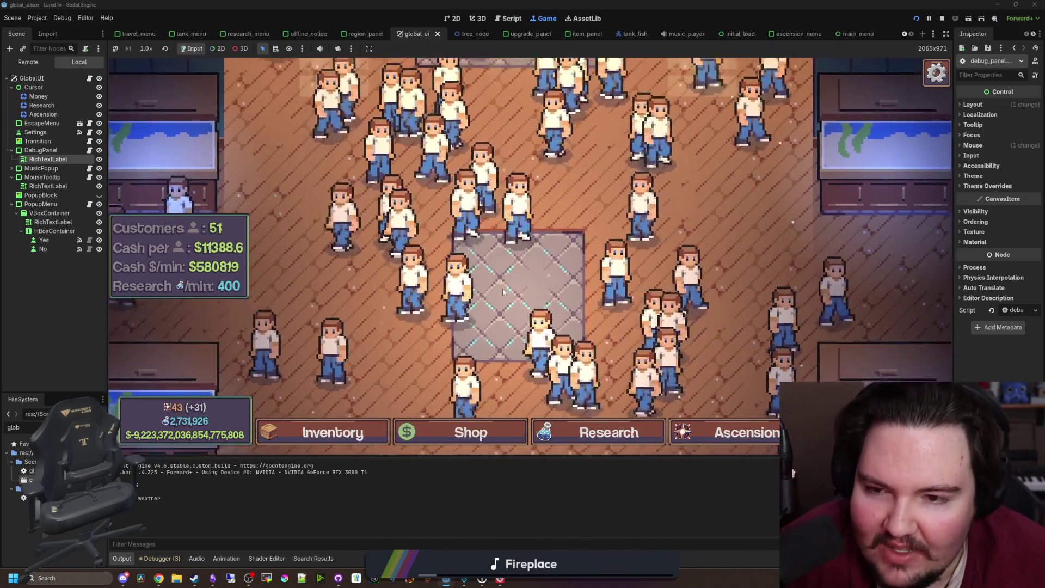
{"action": "scroll", "coordinate": [512, 302], "scroll_direction": "up", "scroll_amount": 2}
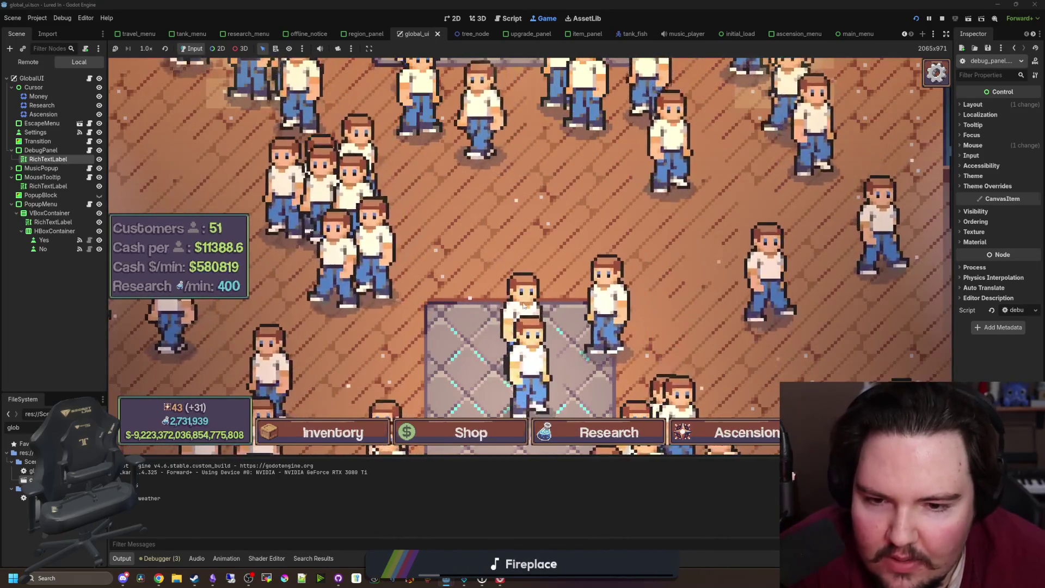
{"action": "key", "text": "s"}
{"action": "key", "text": "d"}
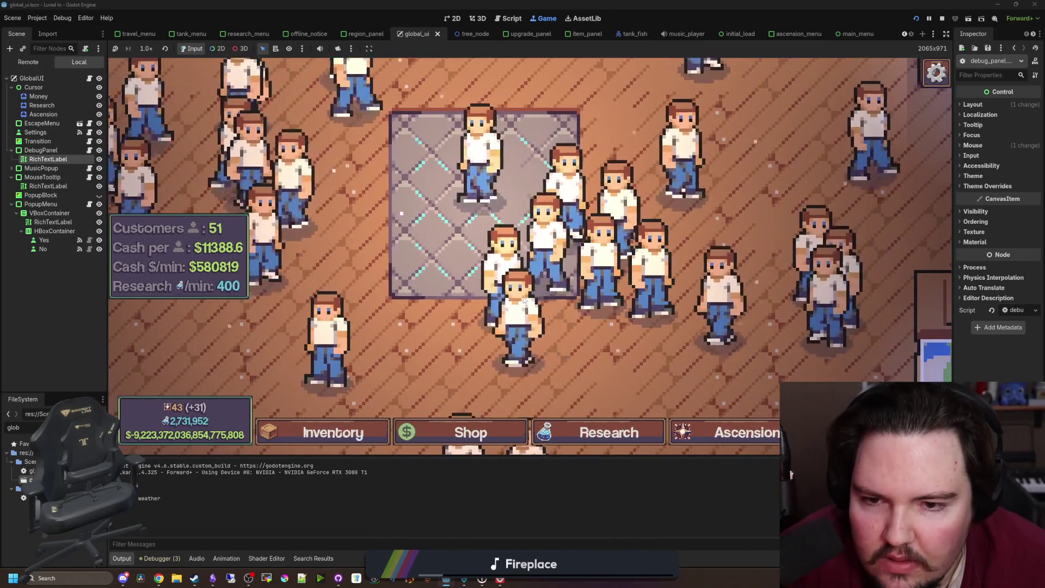
{"action": "key", "text": "s"}
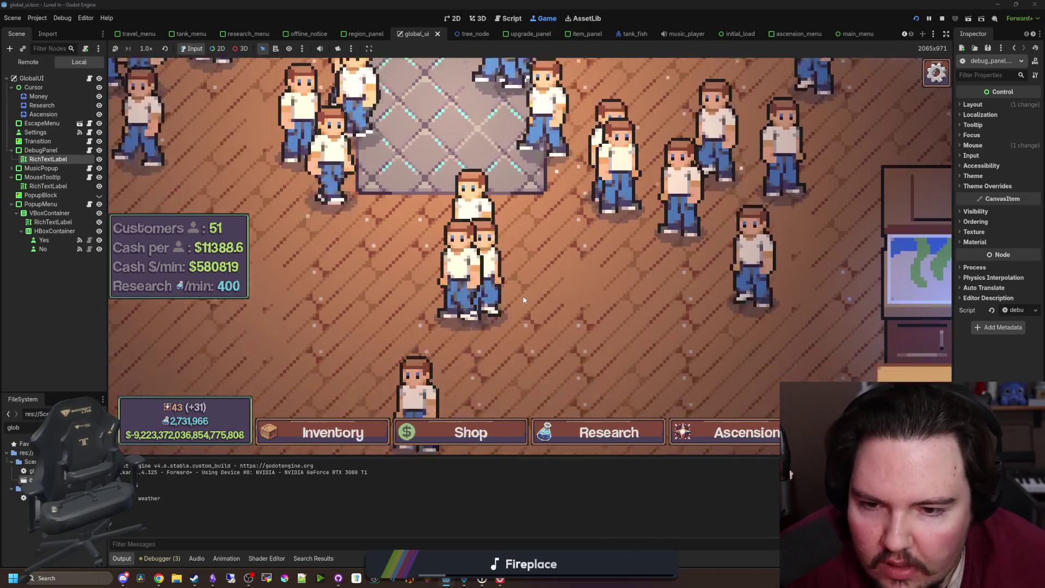
{"action": "key", "text": "s"}
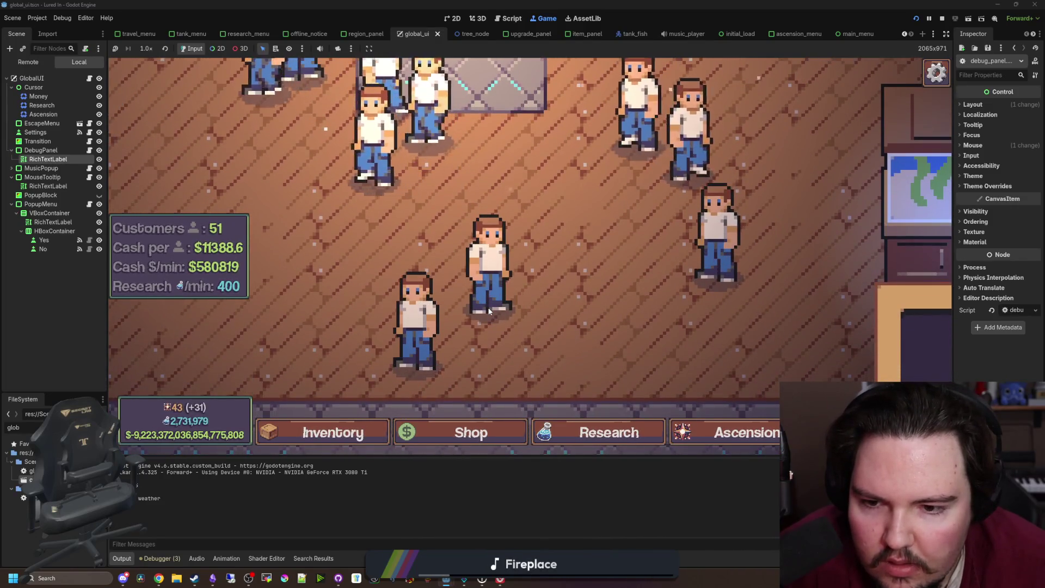
{"action": "key", "text": "w"}
{"action": "scroll", "coordinate": [488, 308], "scroll_direction": "down", "scroll_amount": 5}
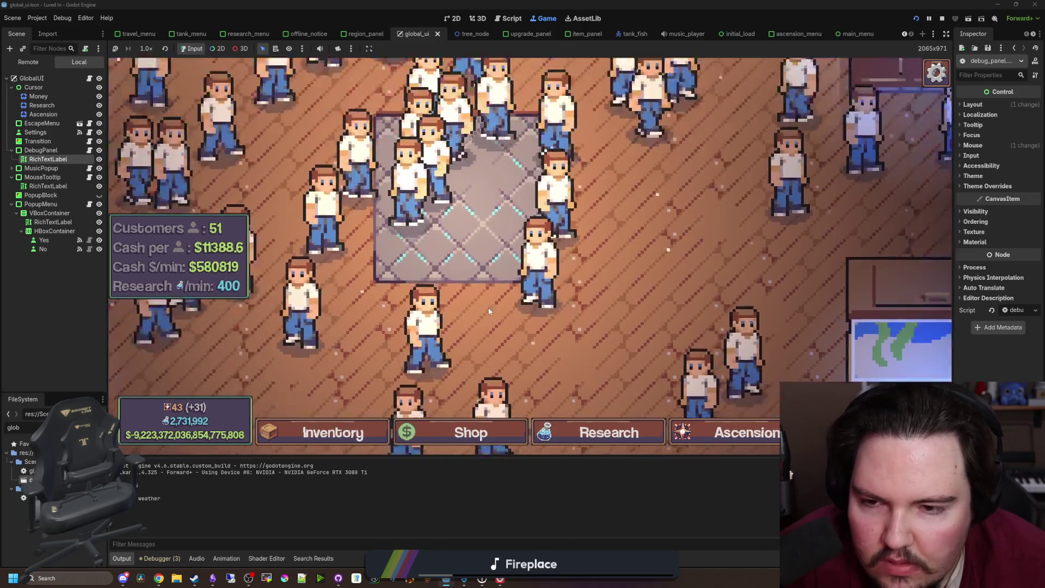
Step: Stop the game, save debug_panel.gd, then filter FileSystem for 'customer' and open customer.tscn
{"action": "left_click", "coordinate": [942, 18]}
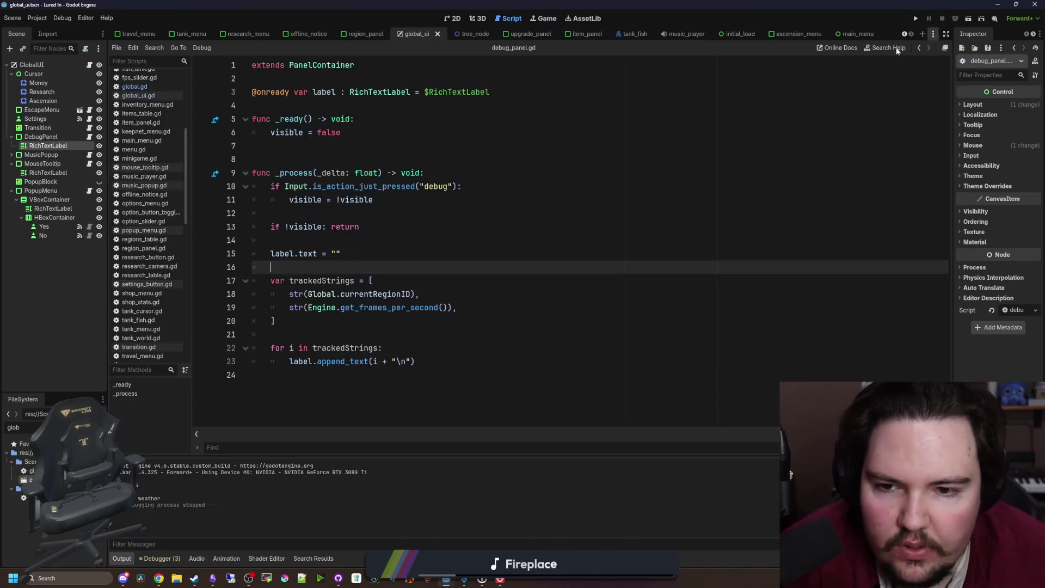
{"action": "left_click", "coordinate": [359, 227]}
{"action": "left_click", "coordinate": [359, 213]}
{"action": "key", "text": "ctrl+s"}
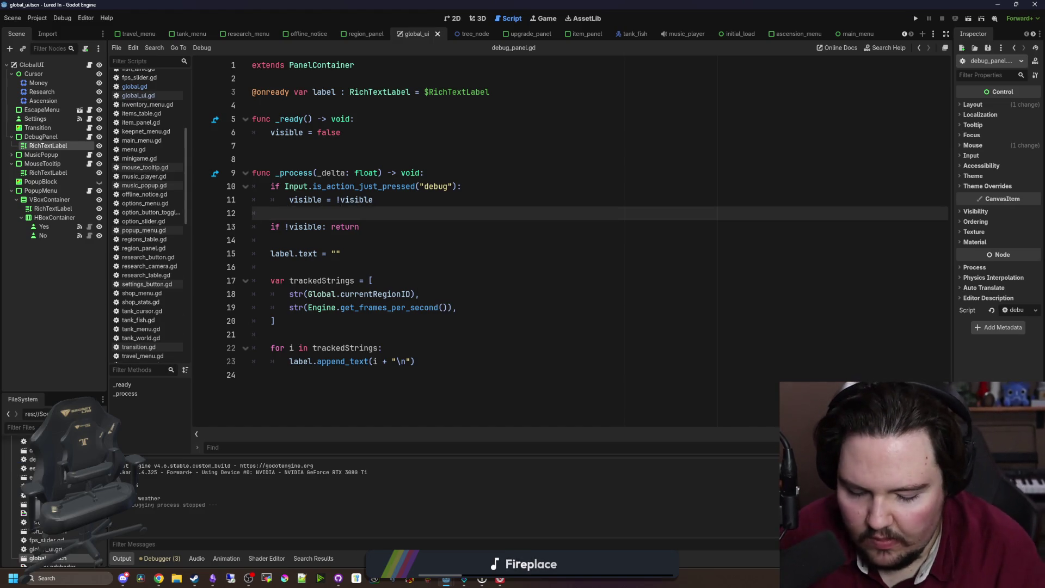
{"action": "type", "text": "customer"}
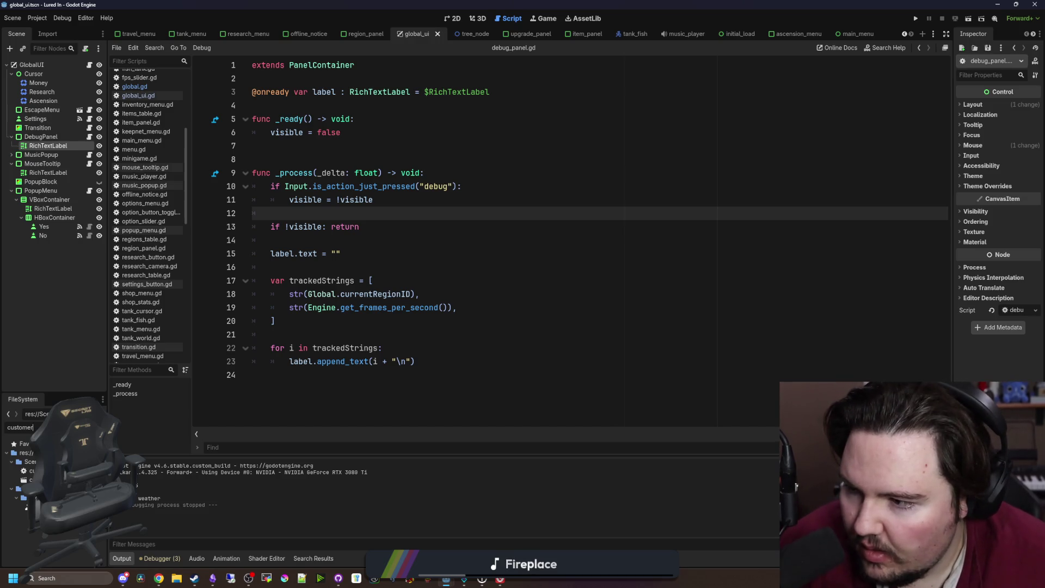
{"action": "double_click", "coordinate": [27, 479]}
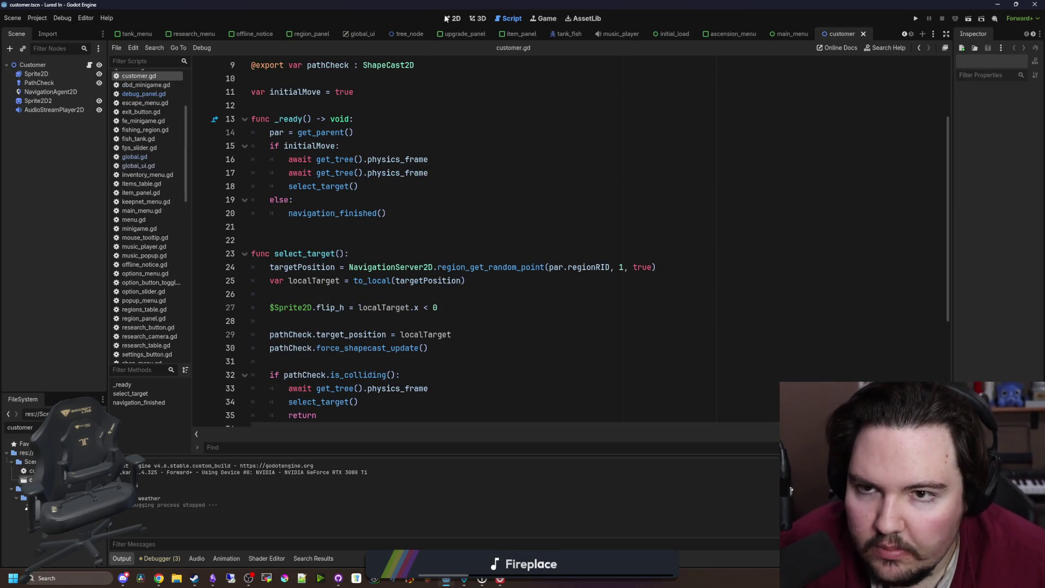
Step: Return to customer.gd and open blank lines below initialMove, above the _ready function
{"action": "left_click", "coordinate": [451, 18]}
{"action": "left_click", "coordinate": [89, 64]}
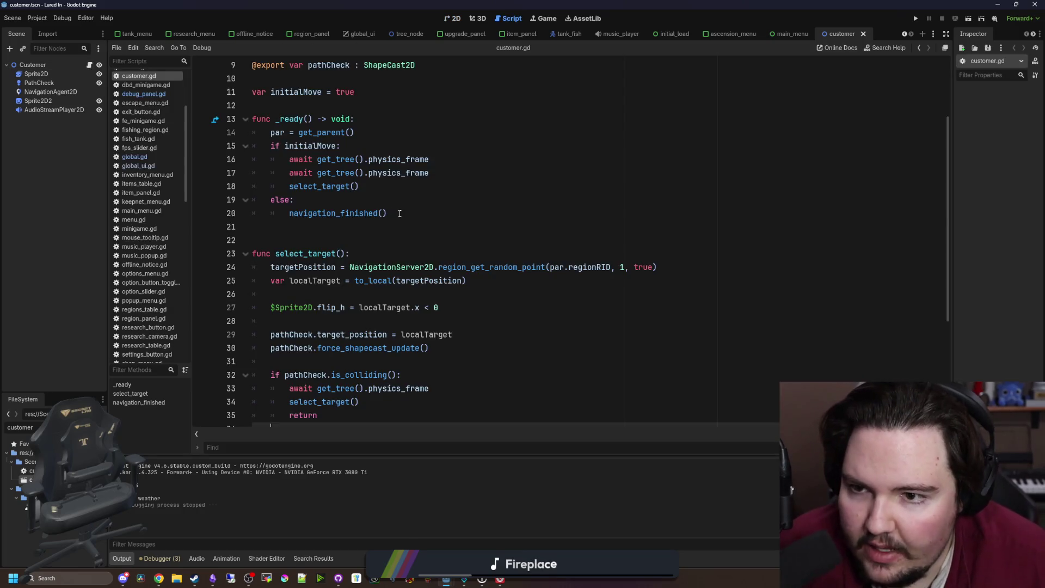
{"action": "left_click", "coordinate": [468, 213]}
{"action": "key", "text": "Return"}
{"action": "key", "text": "Return"}
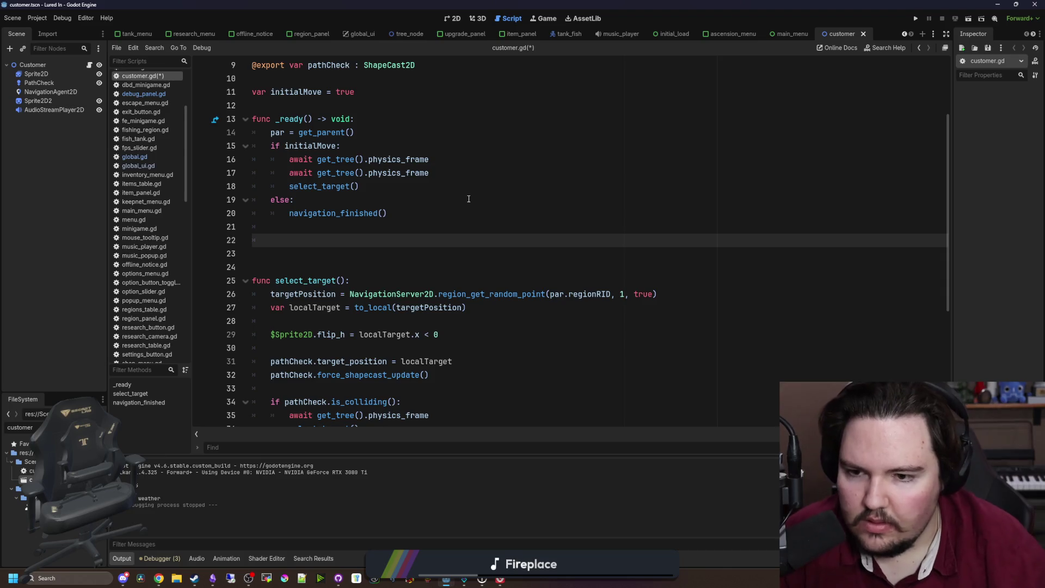
{"action": "left_click", "coordinate": [312, 118]}
{"action": "key", "text": "ctrl+shift+Return"}
{"action": "key", "text": "ctrl+shift+Return"}
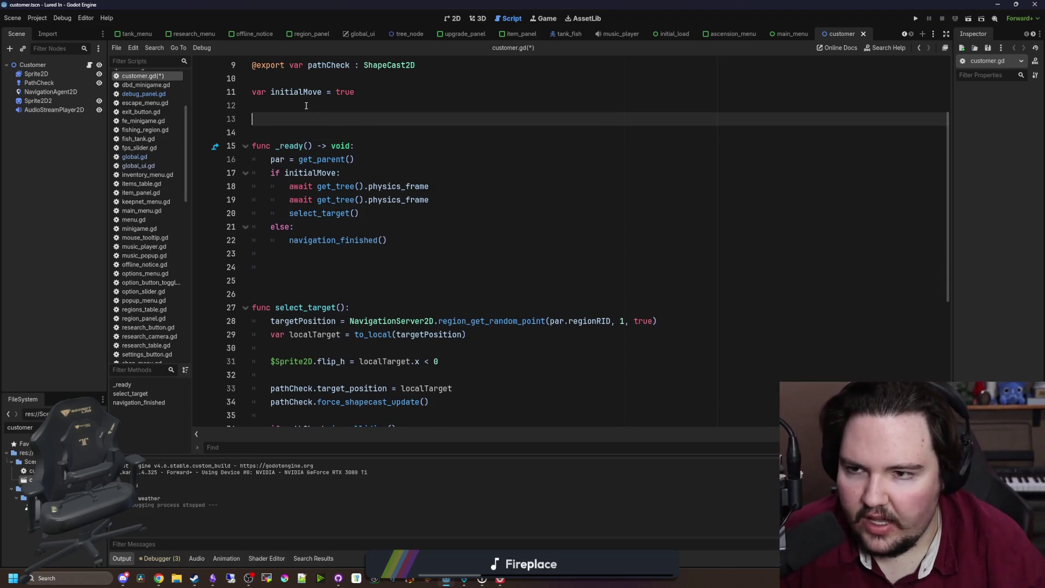
Step: Declare inputColors and outputColors, giving outputColors the PackedColorArray type hint
{"action": "type", "text": "nputCololr"}
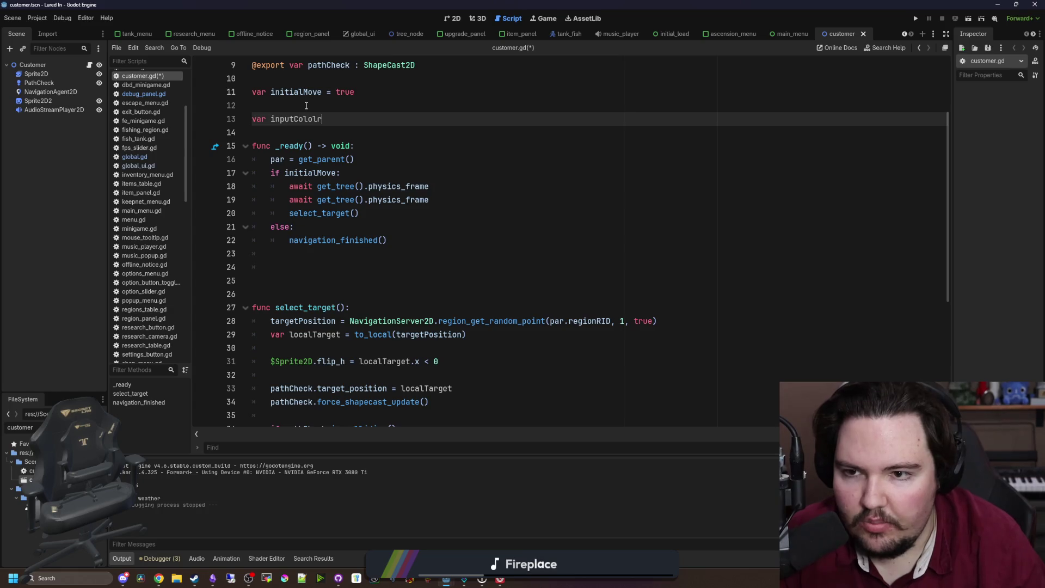
{"action": "key", "text": "BackSpace"}
{"action": "key", "text": "BackSpace"}
{"action": "type", "text": "rs"}
{"action": "key", "text": "Return"}
{"action": "type", "text": "var outputC"}
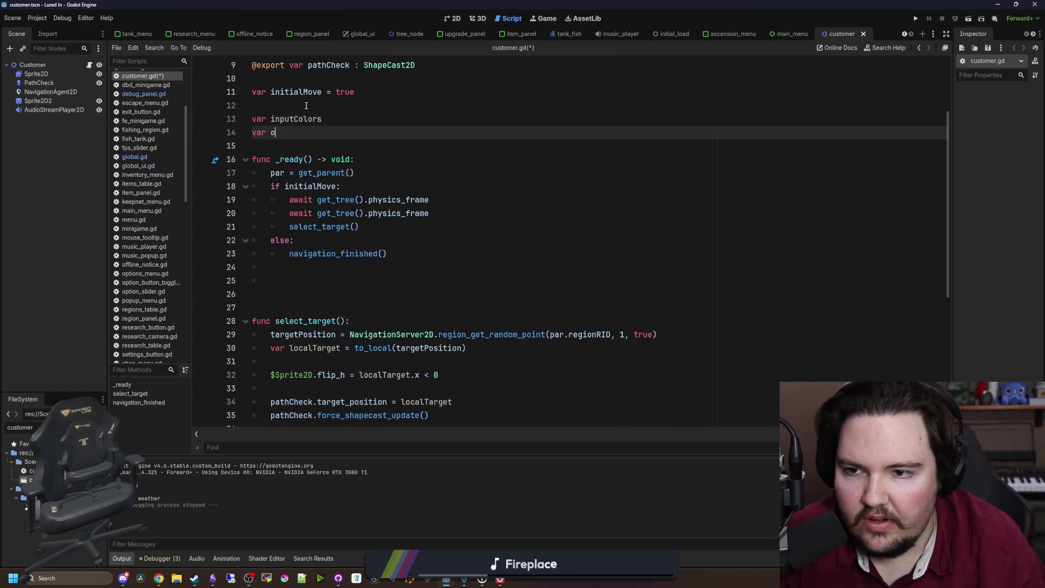
{"action": "type", "text": "olors : A"}
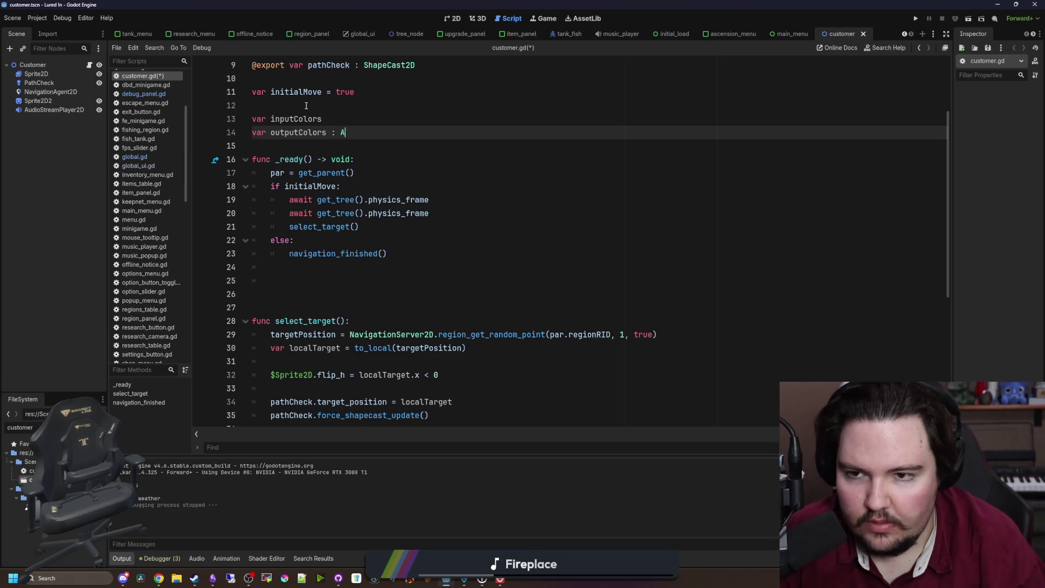
{"action": "key", "text": "BackSpace"}
{"action": "key", "text": "BackSpace"}
{"action": "key", "text": "BackSpace"}
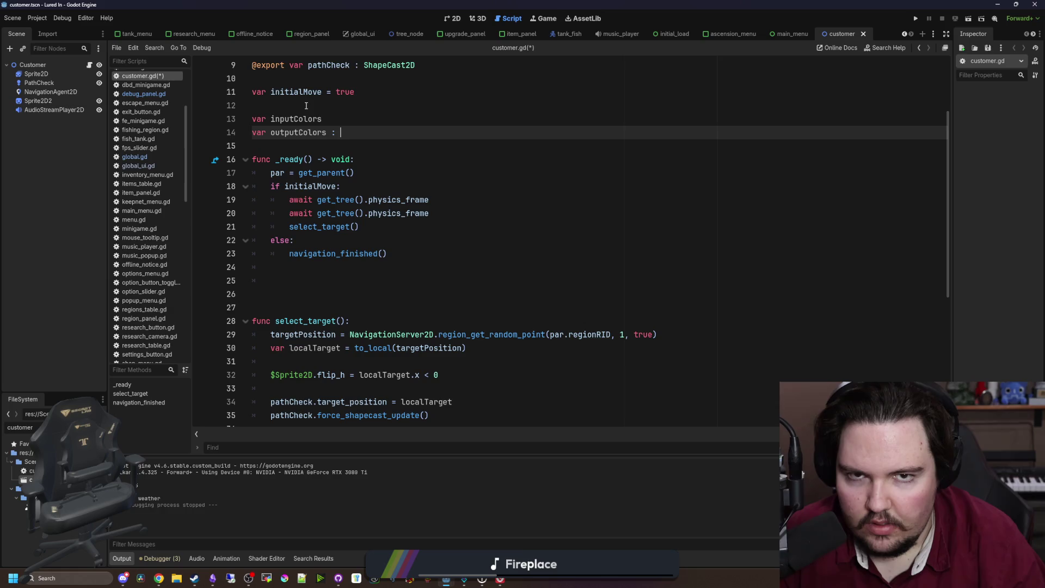
{"action": "type", "text": "rray[]"}
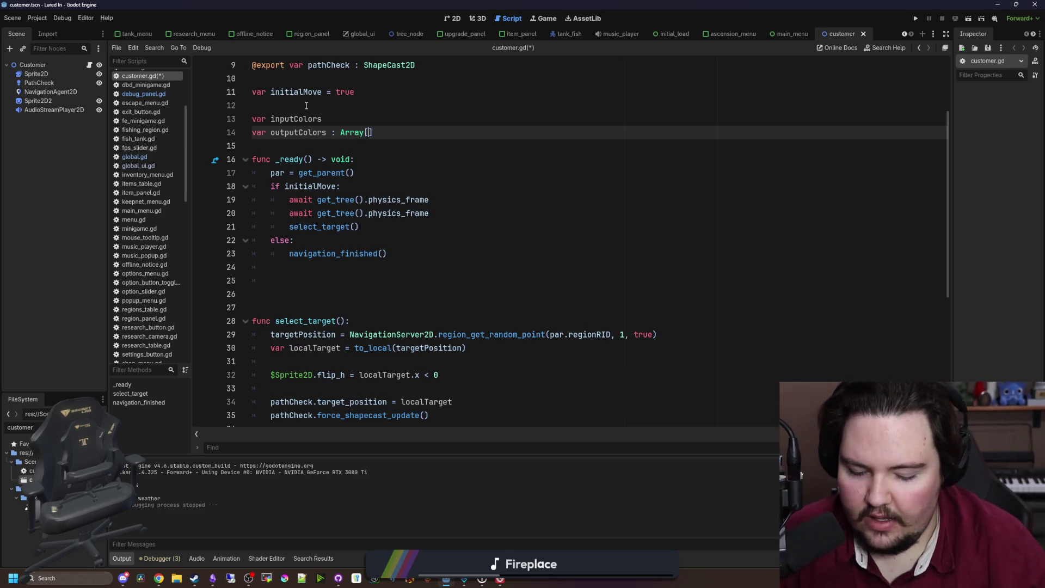
{"action": "key", "text": "BackSpace"}
{"action": "key", "text": "BackSpace"}
{"action": "key", "text": "BackSpace"}
{"action": "type", "text": "P"}
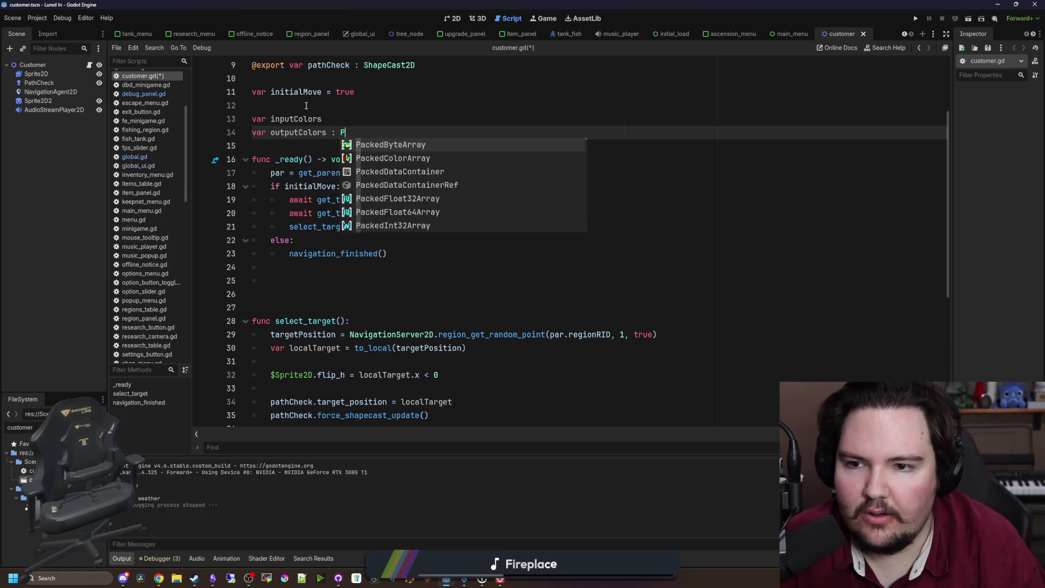
{"action": "type", "text": "ackedC"}
{"action": "key", "text": "Return"}
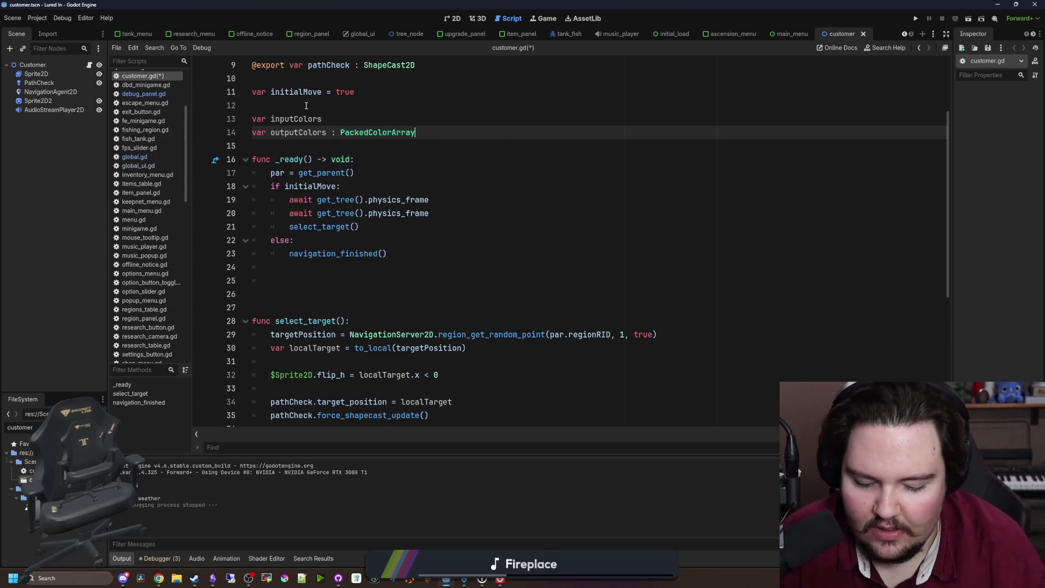
Step: Give inputColors the PackedColorArray type and a PackedColorArray() initializer
{"action": "left_click_drag", "start_coordinate": [456, 135], "coordinate": [330, 133]}
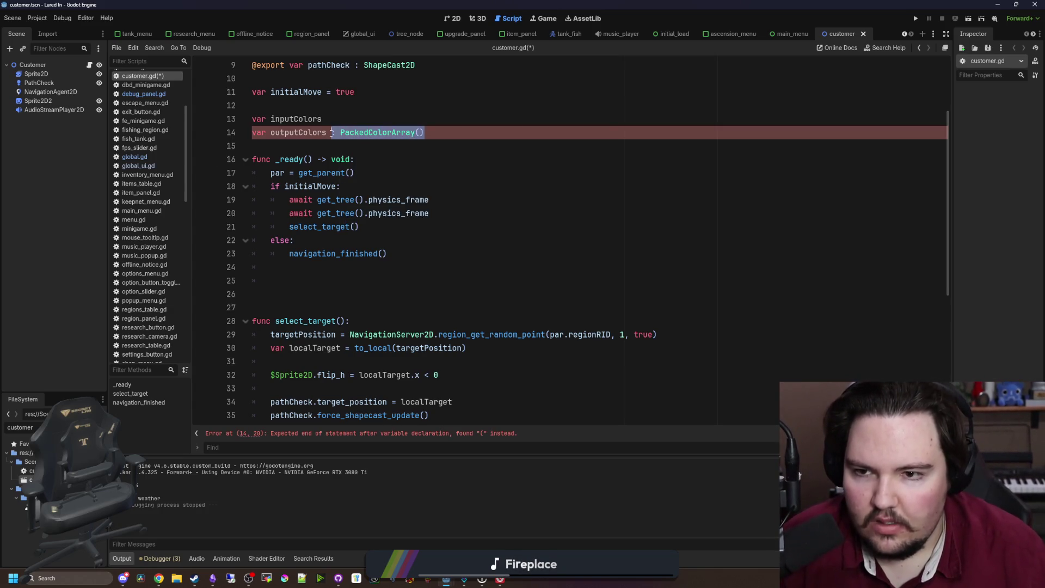
{"action": "key", "text": "ctrl+c"}
{"action": "left_click", "coordinate": [444, 114]}
{"action": "key", "text": "ctrl+v"}
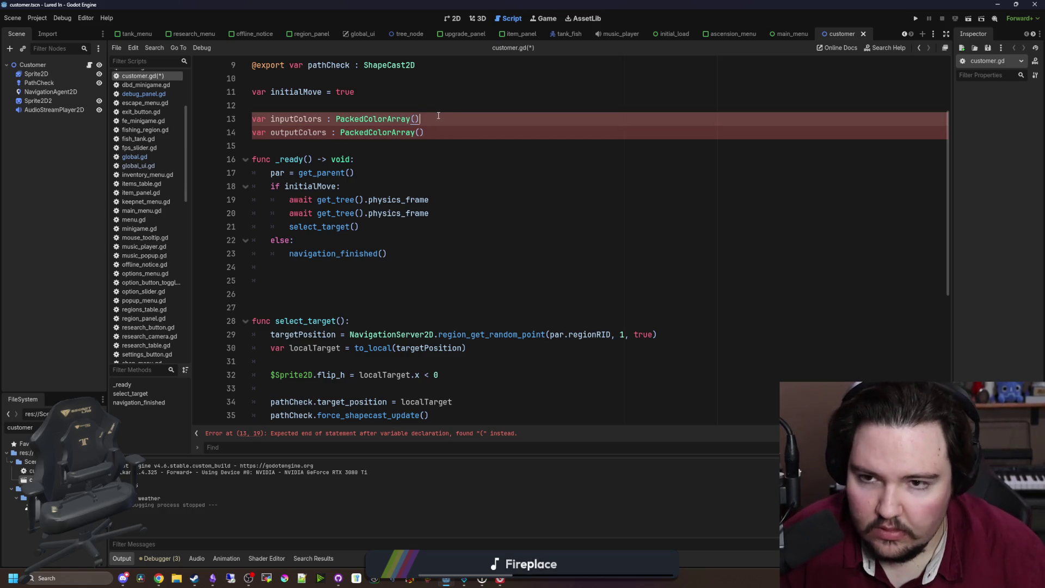
{"action": "type", "text": "PackedColorAr"}
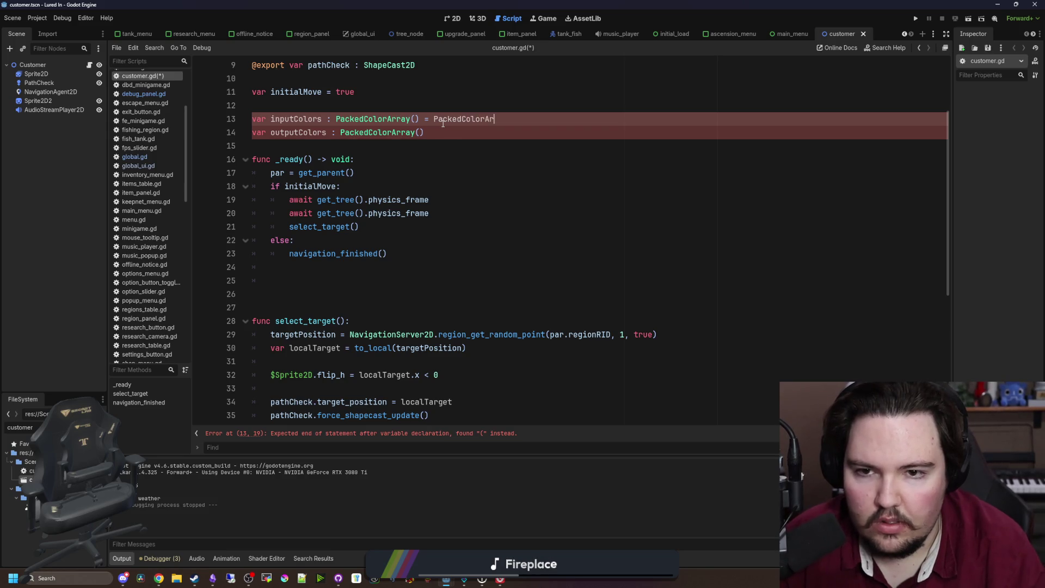
{"action": "type", "text": "ray()"}
{"action": "left_click", "coordinate": [420, 118]}
{"action": "key", "text": "BackSpace"}
{"action": "key", "text": "BackSpace"}
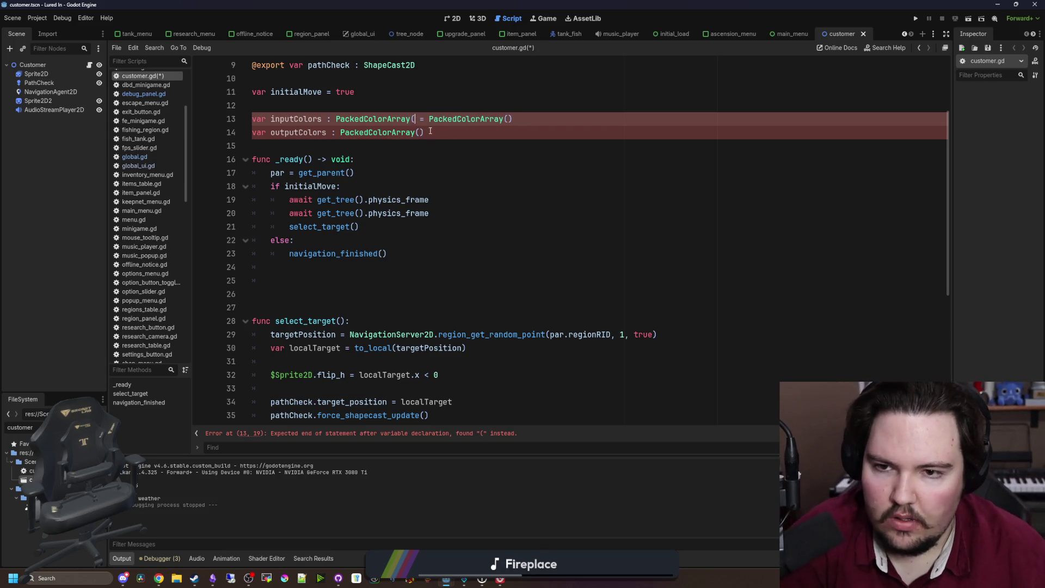
{"action": "left_click_drag", "start_coordinate": [509, 118], "coordinate": [418, 121]}
{"action": "key", "text": "ctrl+c"}
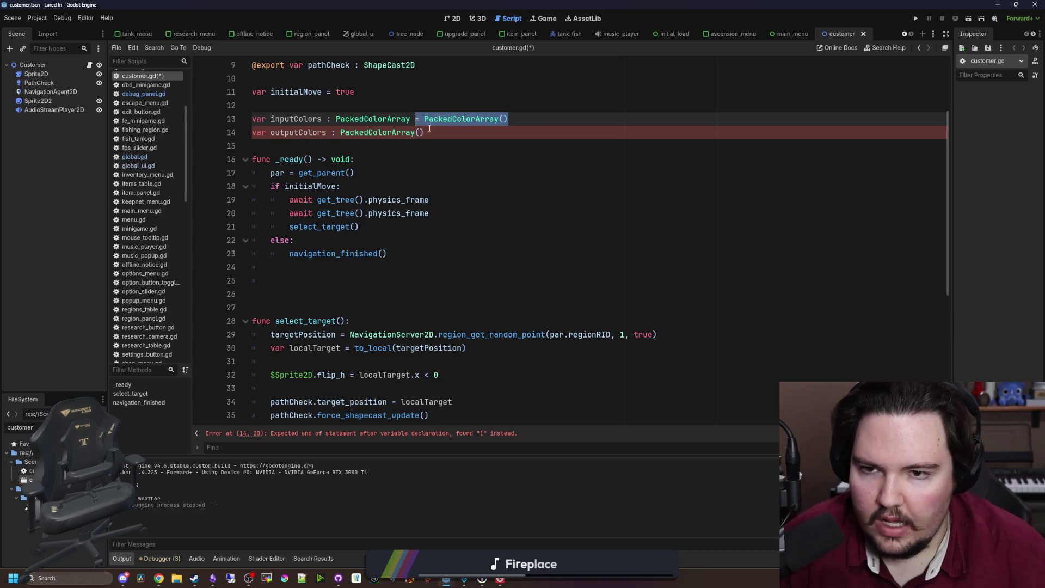
Step: Initialise outputColors with '= PackedColorArray()' on line 14
{"action": "left_click", "coordinate": [423, 132]}
{"action": "key", "text": "BackSpace"}
{"action": "key", "text": "BackSpace"}
{"action": "type", "text": "="}
{"action": "key", "text": "ctrl+v"}
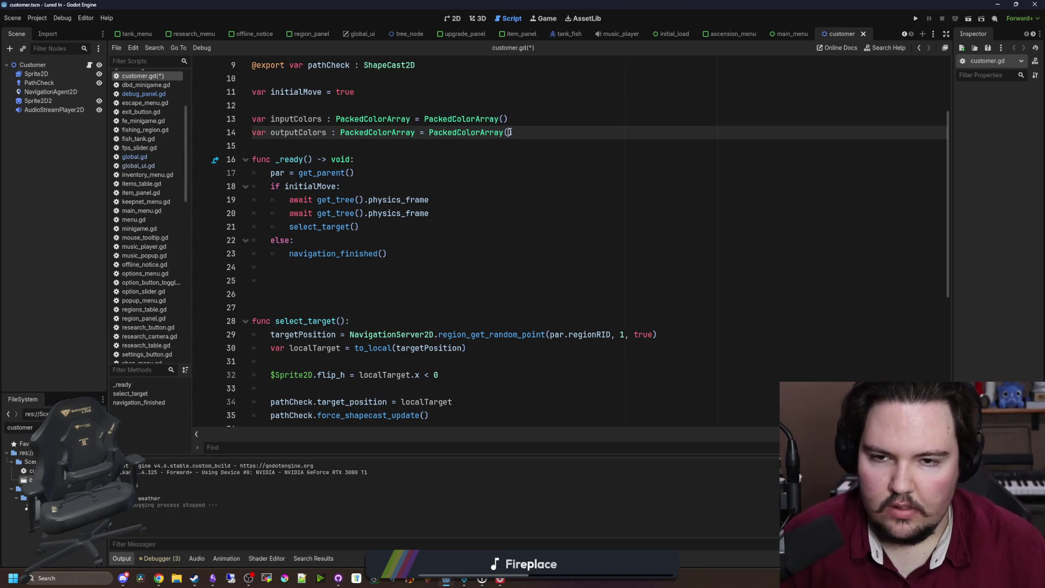
{"action": "left_click", "coordinate": [507, 133]}
{"action": "type", "text": "wdas,dwasd"}
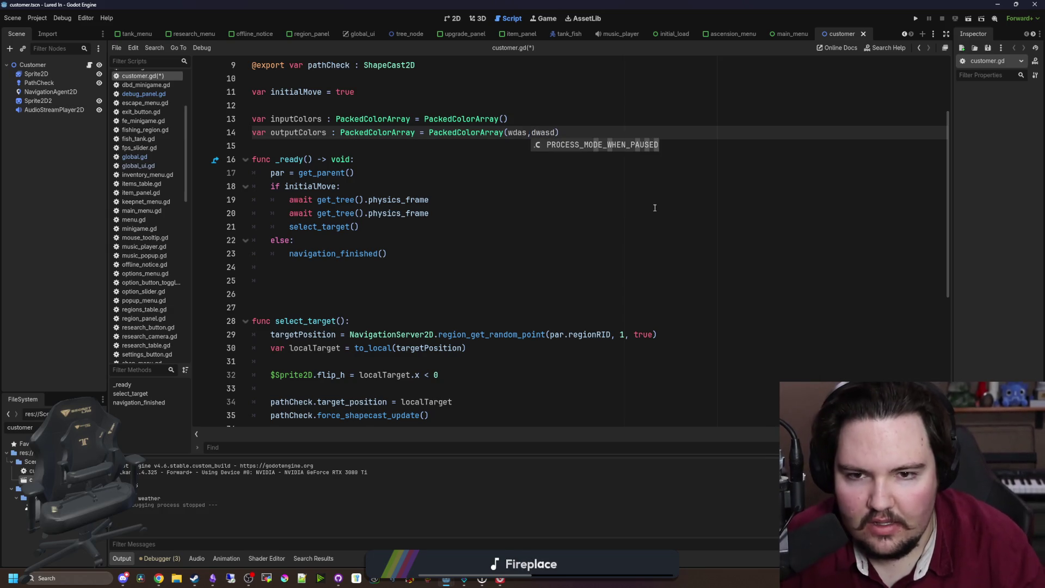
Step: Check the PackedColorArray docs, clear line 14's placeholder arguments, and pass [] to inputColors
{"action": "left_click", "coordinate": [471, 130], "text": "ctrl"}
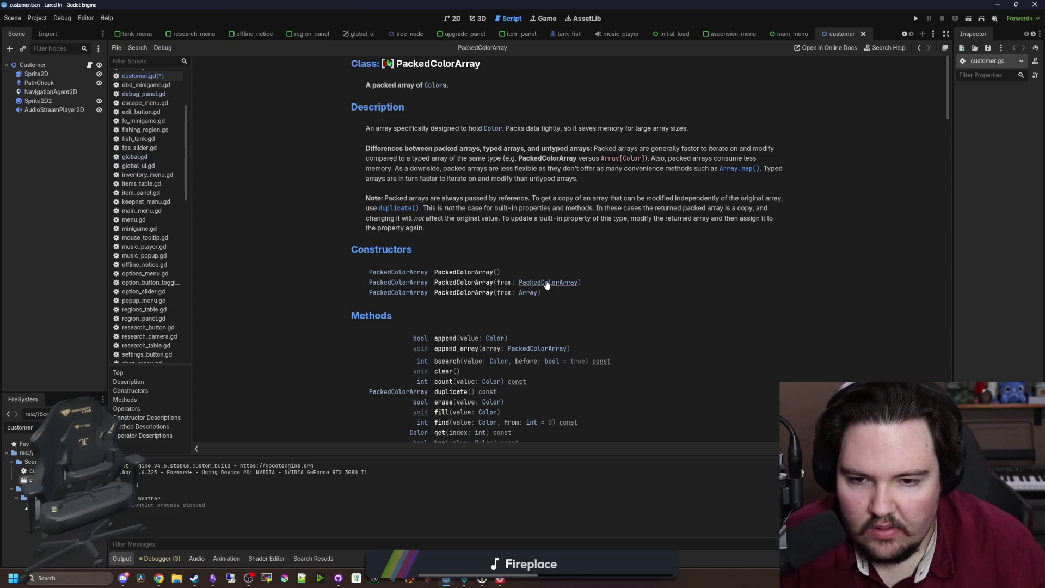
{"action": "key", "text": "alt+Left"}
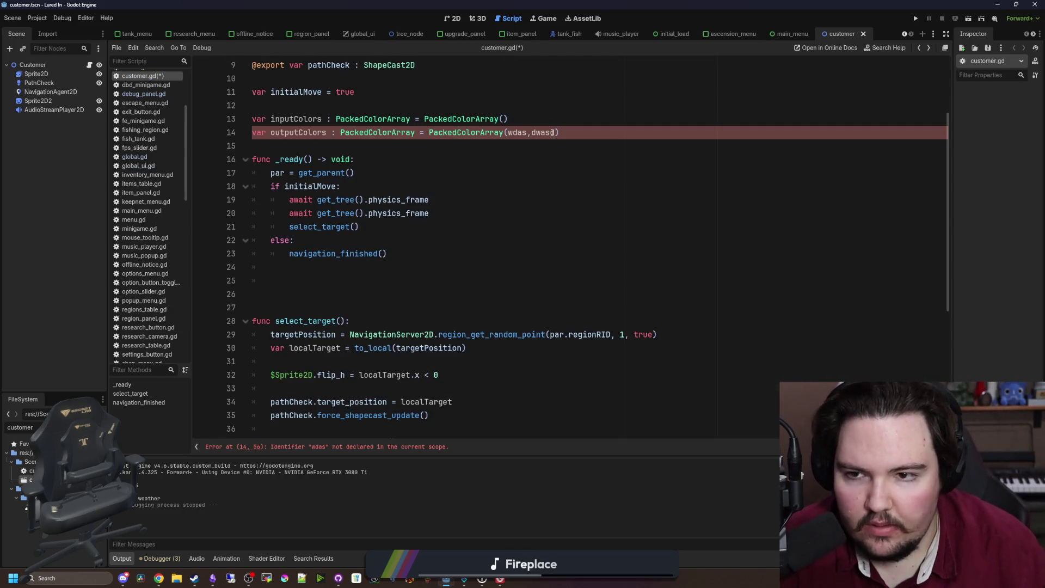
{"action": "left_click_drag", "start_coordinate": [555, 133], "coordinate": [508, 134]}
{"action": "key", "text": "BackSpace"}
{"action": "left_click", "coordinate": [504, 119]}
{"action": "type", "text": "["}
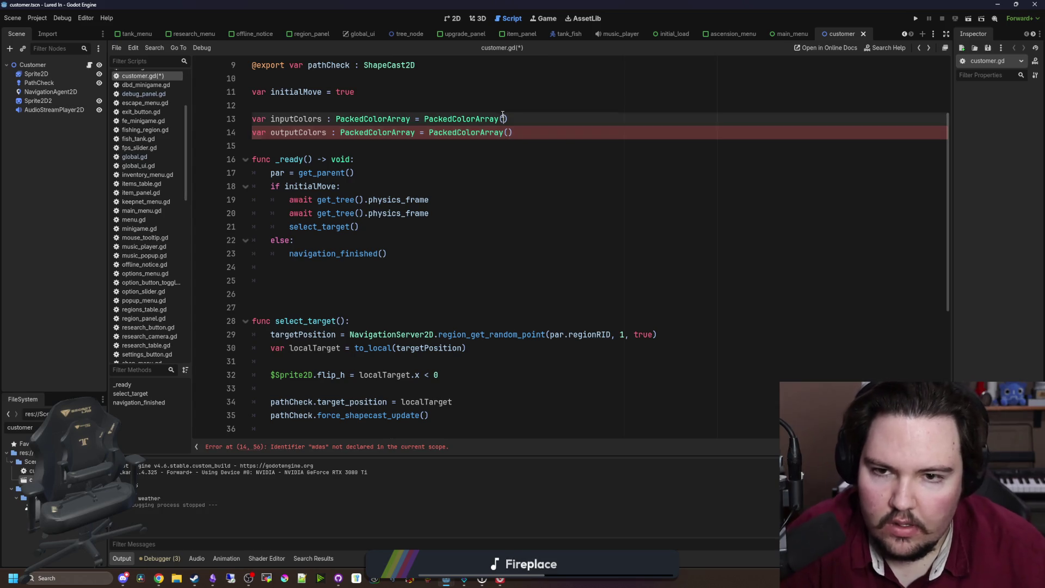
{"action": "left_click", "coordinate": [486, 159]}
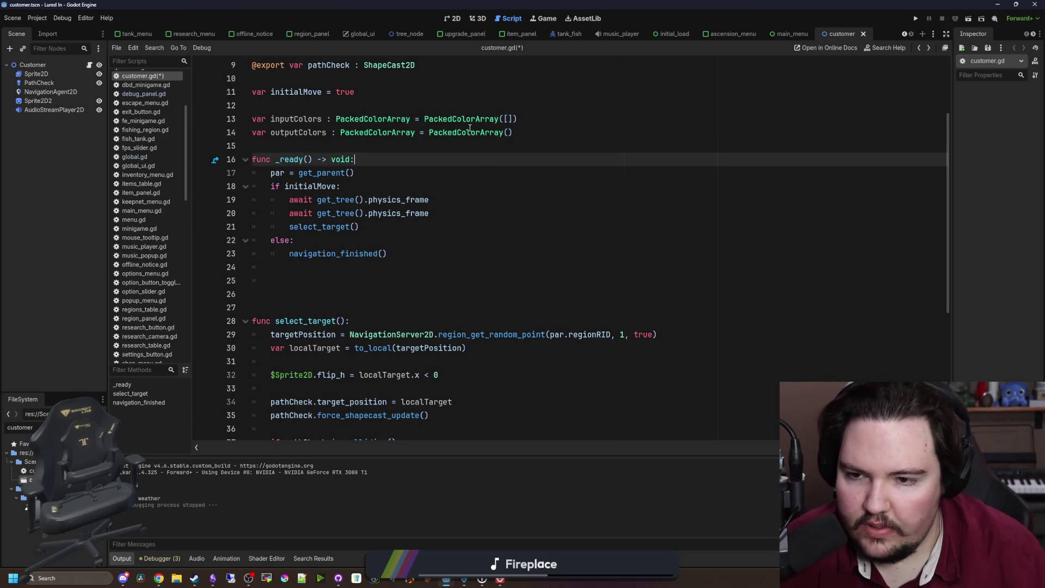
Step: Launch Krita in the background and complete an outputColors.push_back call on line 25
{"action": "left_click", "coordinate": [330, 280]}
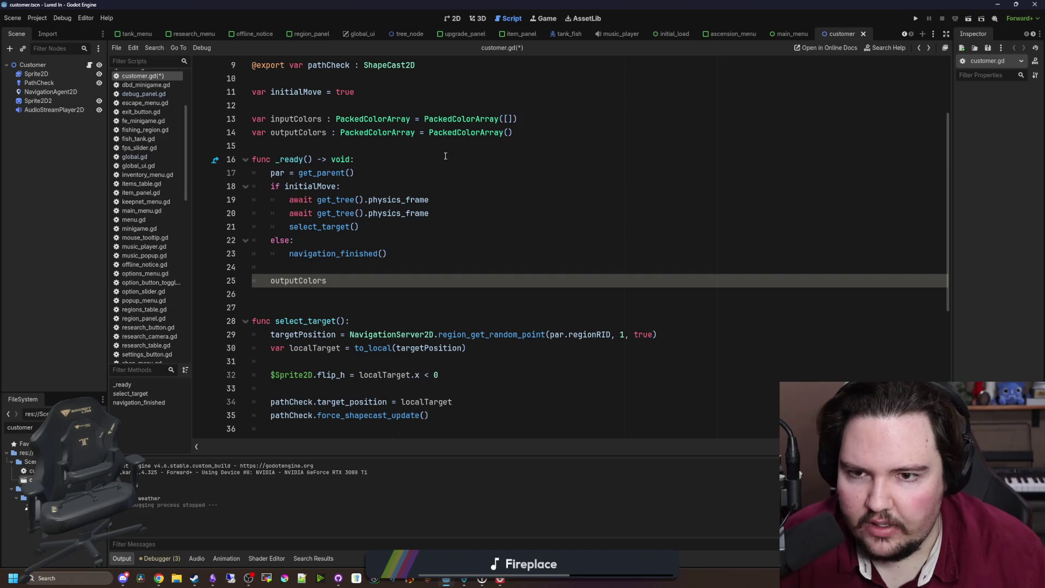
{"action": "left_click", "coordinate": [483, 159]}
{"action": "left_click", "coordinate": [285, 576]}
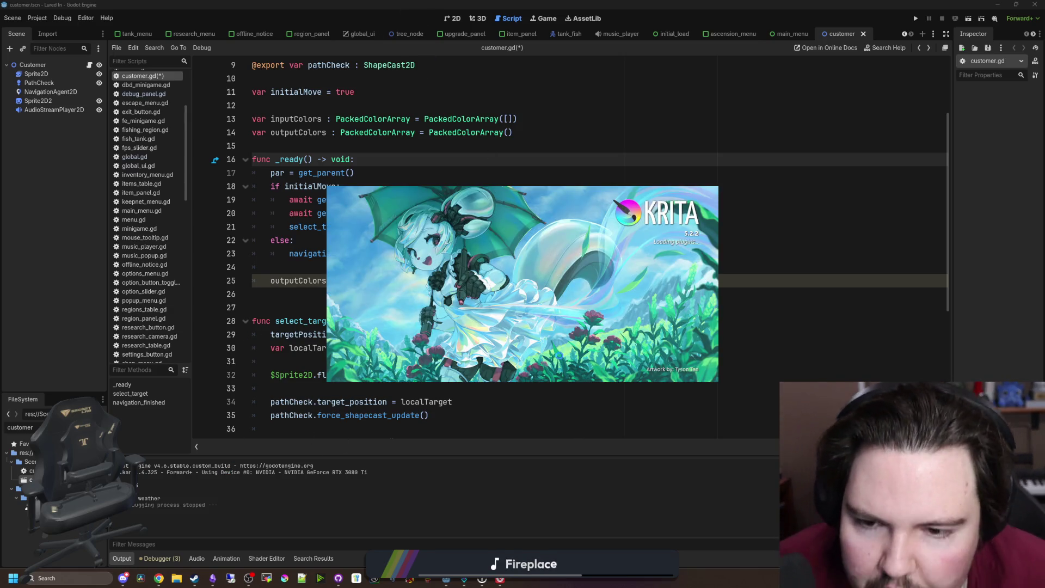
{"action": "left_click", "coordinate": [341, 281]}
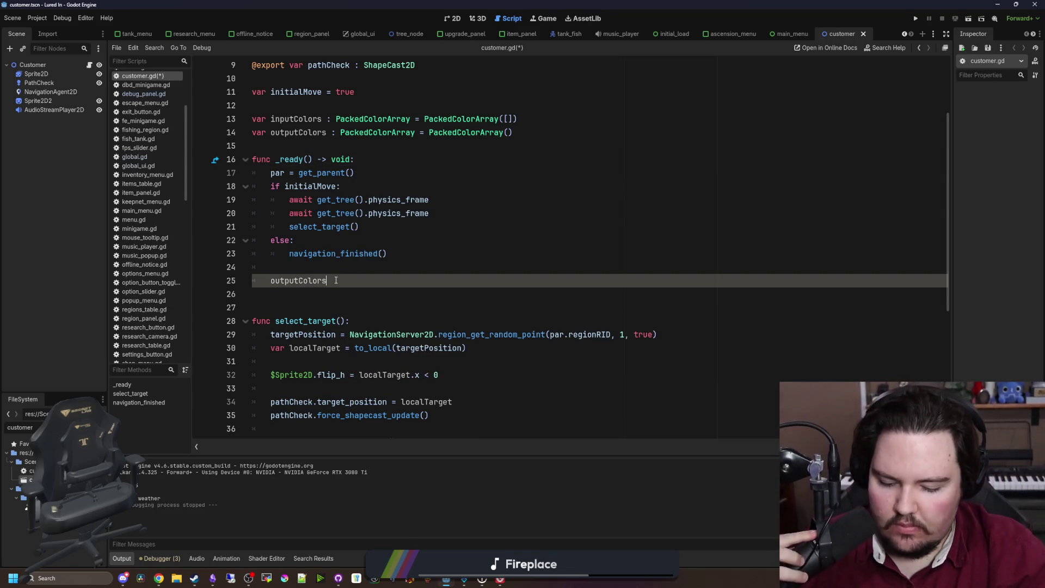
{"action": "type", "text": "_back"}
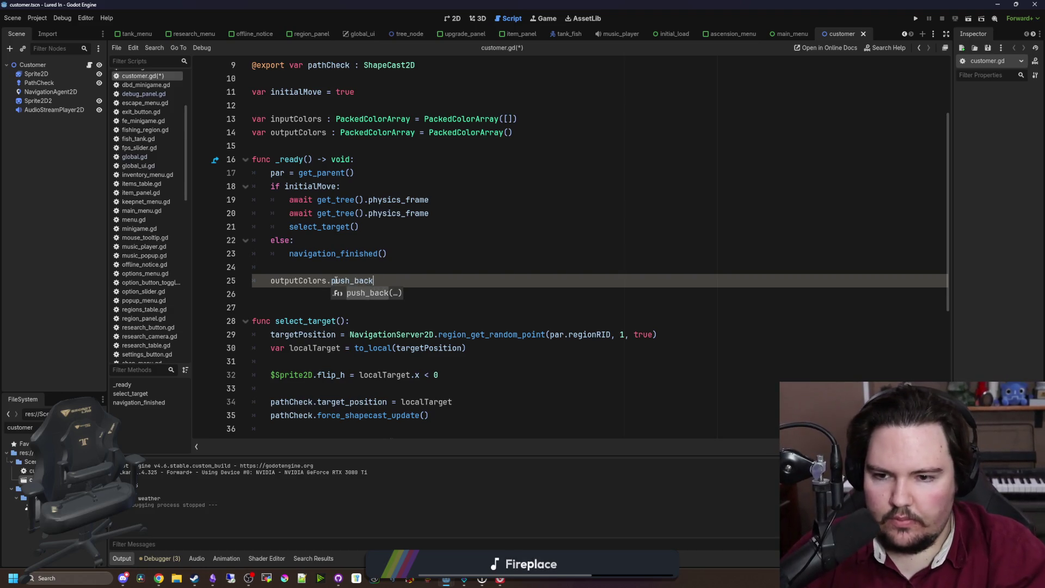
{"action": "key", "text": "Return"}
Step: Duplicate the push_back line so both lines push Color(1,1,1,1), then go to Krita
{"action": "left_click_drag", "start_coordinate": [408, 282], "coordinate": [264, 284]}
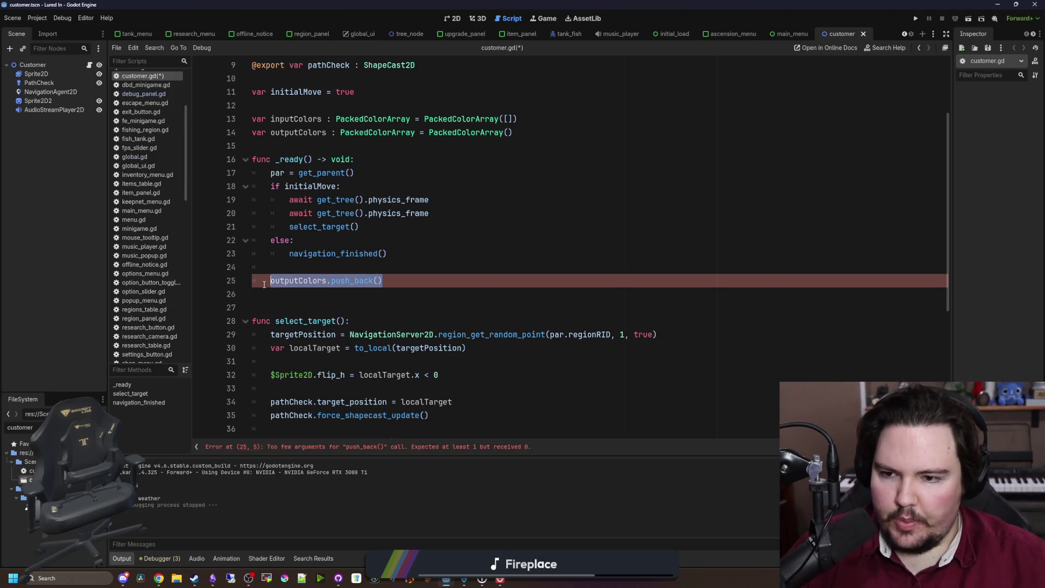
{"action": "key", "text": "ctrl+shift+d"}
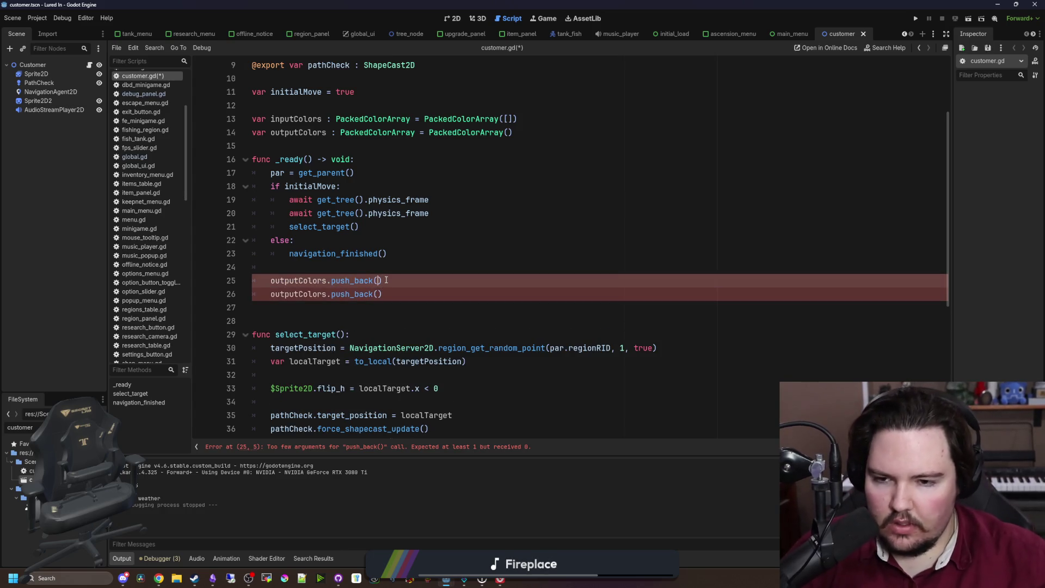
{"action": "type", "text": "r()"}
{"action": "key", "text": "Down"}
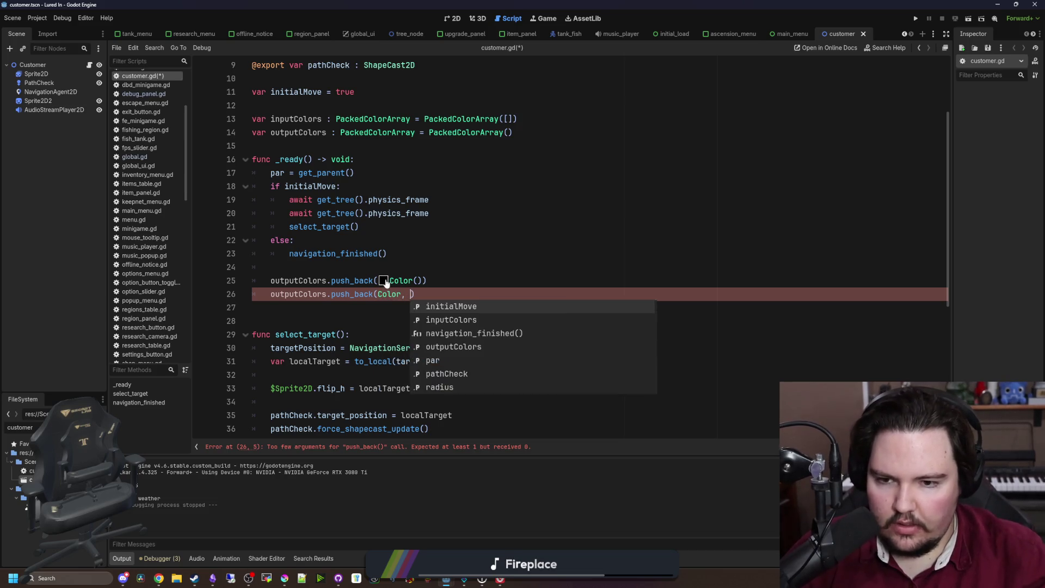
{"action": "type", "text": "()"}
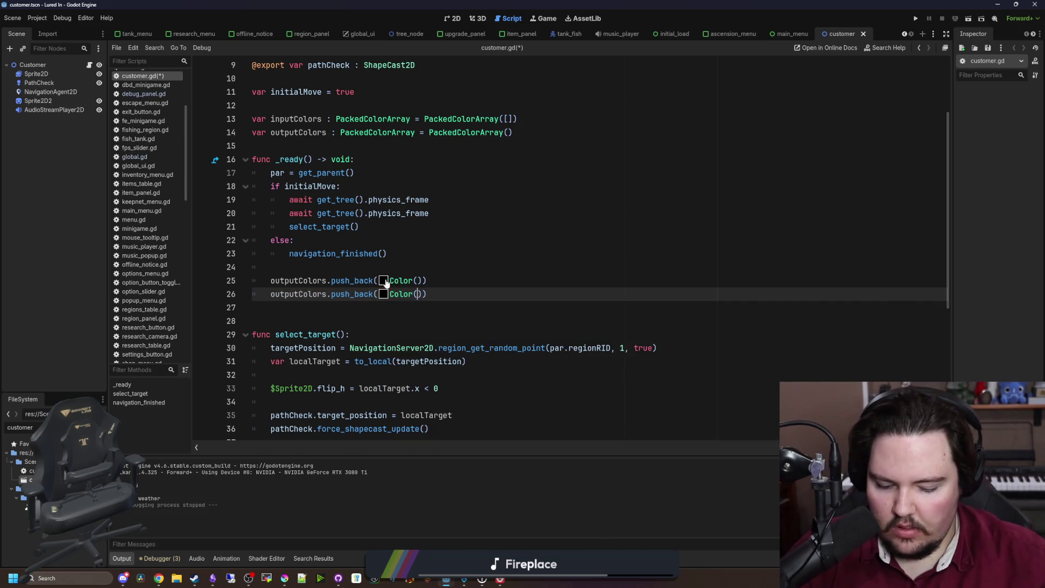
{"action": "type", "text": "1,1,1,1"}
{"action": "key", "text": "Up"}
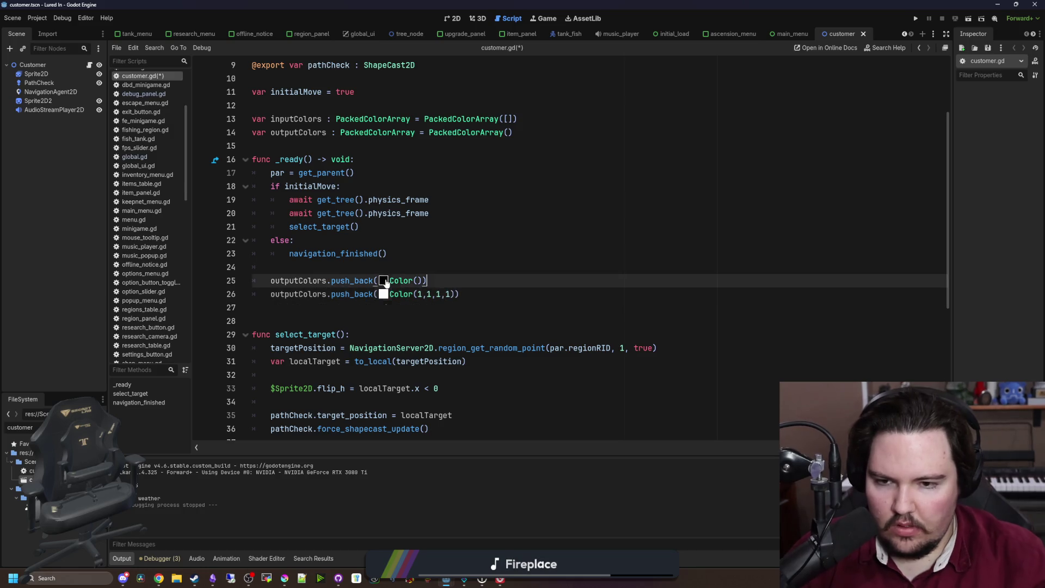
{"action": "type", "text": "1,1,1,1"}
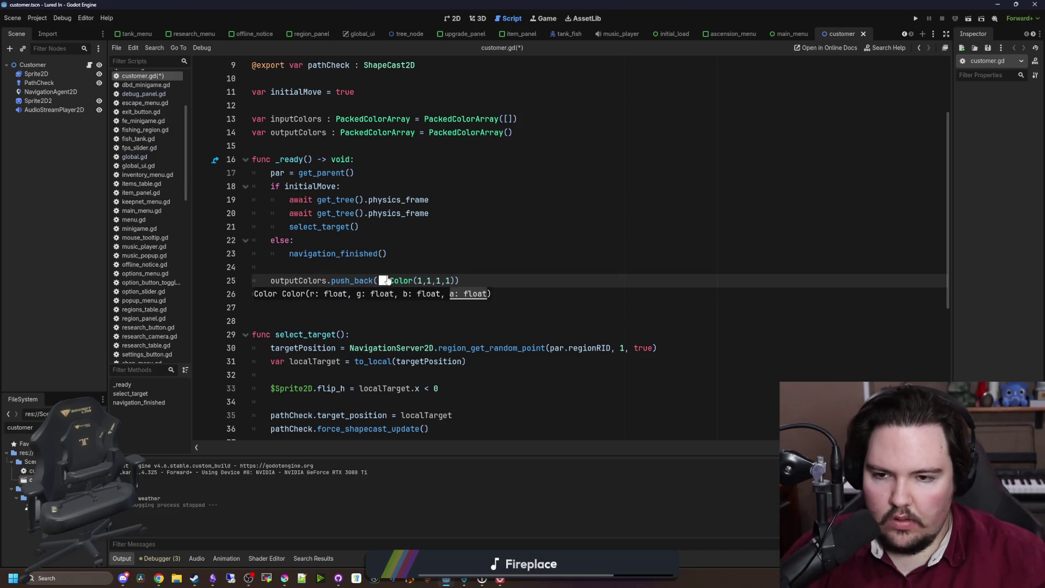
{"action": "left_click", "coordinate": [402, 259]}
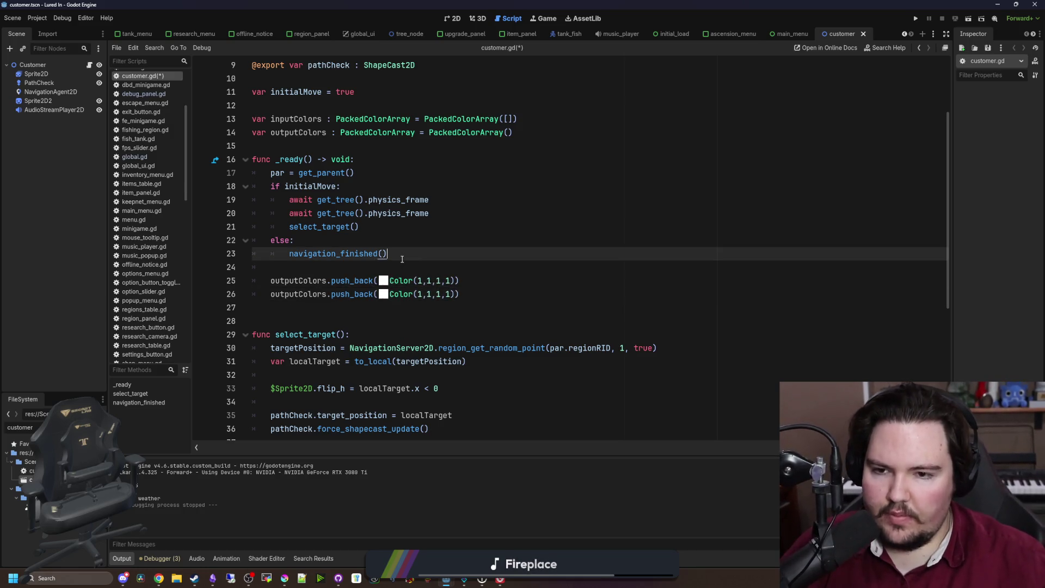
{"action": "left_click", "coordinate": [284, 578]}
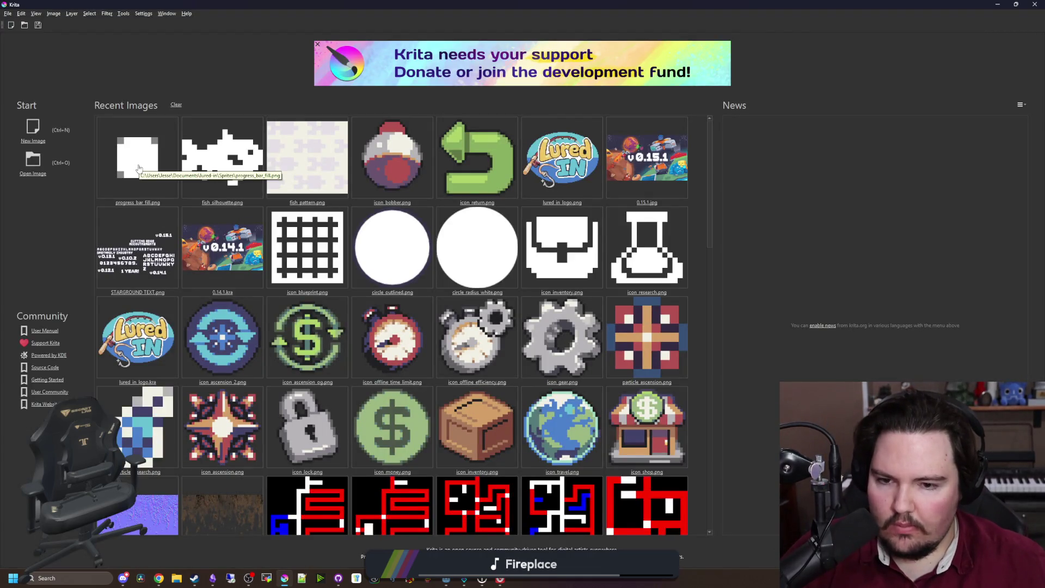
Step: Browse Sprites past the Equipment and Fish folders and open npc_1_idle and npc_1_walk together
{"action": "left_click", "coordinate": [41, 159]}
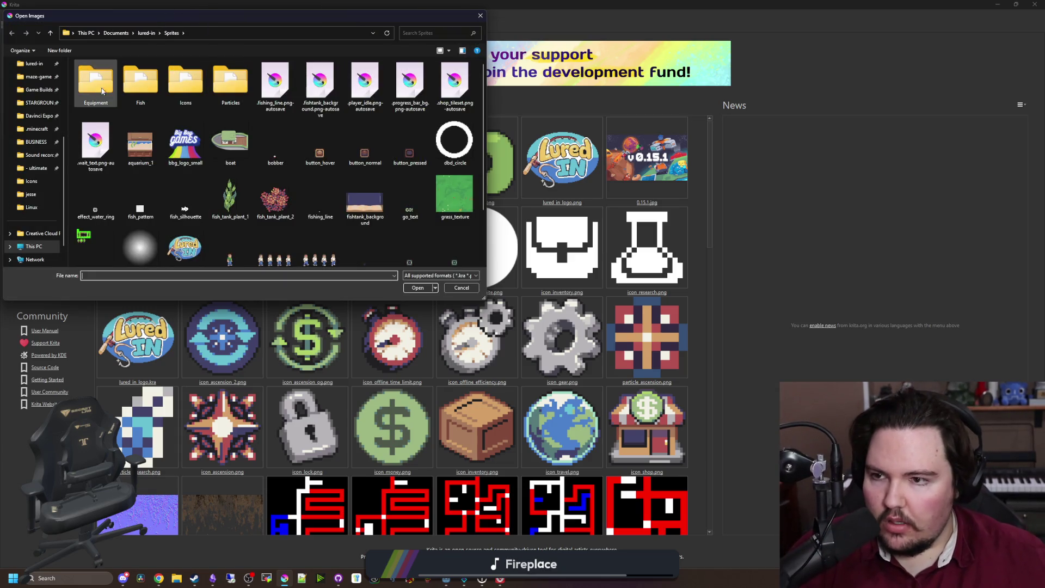
{"action": "scroll", "coordinate": [207, 174], "scroll_direction": "down", "scroll_amount": 1}
{"action": "scroll", "coordinate": [267, 158], "scroll_direction": "up", "scroll_amount": 1}
{"action": "double_click", "coordinate": [100, 80]}
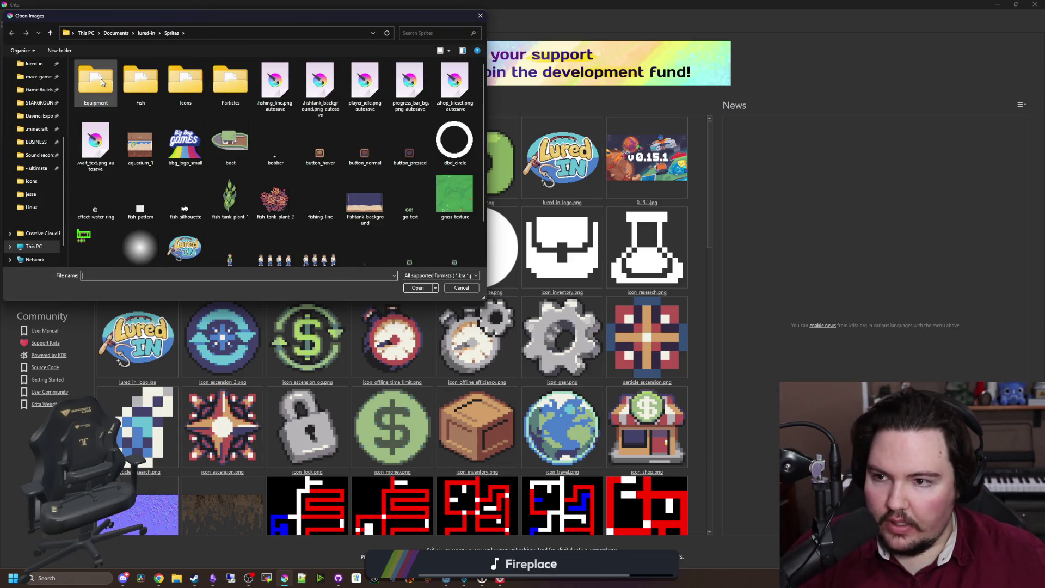
{"action": "key", "text": "alt+Left"}
{"action": "double_click", "coordinate": [140, 85]}
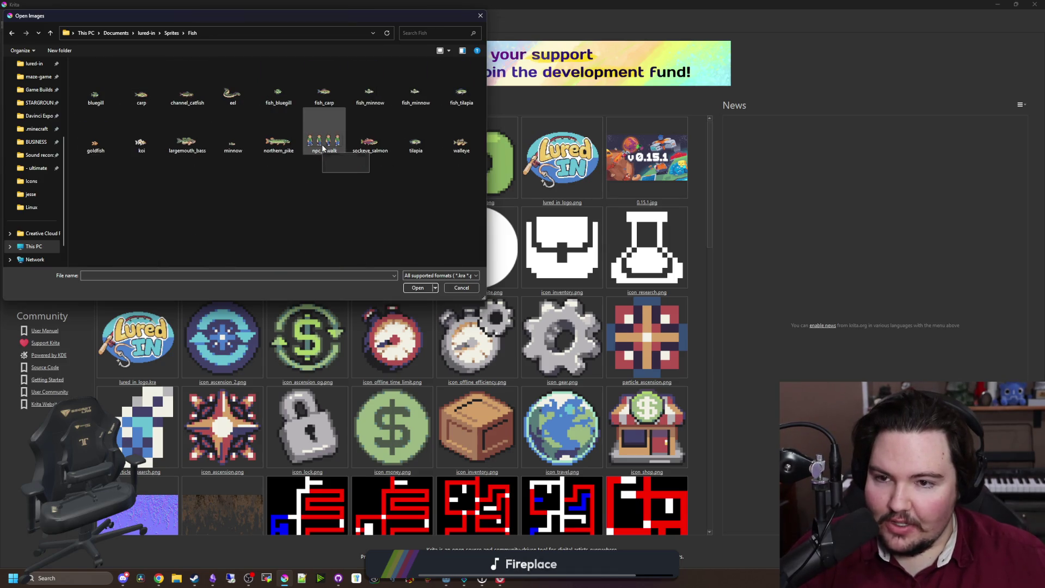
{"action": "key", "text": "alt+Left"}
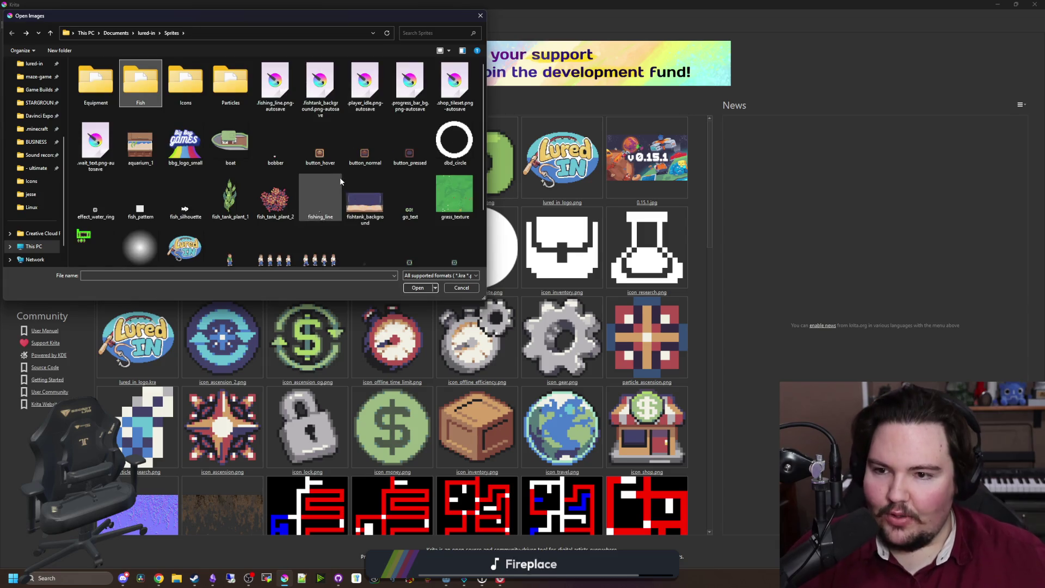
{"action": "scroll", "coordinate": [315, 207], "scroll_direction": "down", "scroll_amount": 1}
{"action": "left_click", "coordinate": [282, 204]}
{"action": "left_click", "coordinate": [322, 204]}
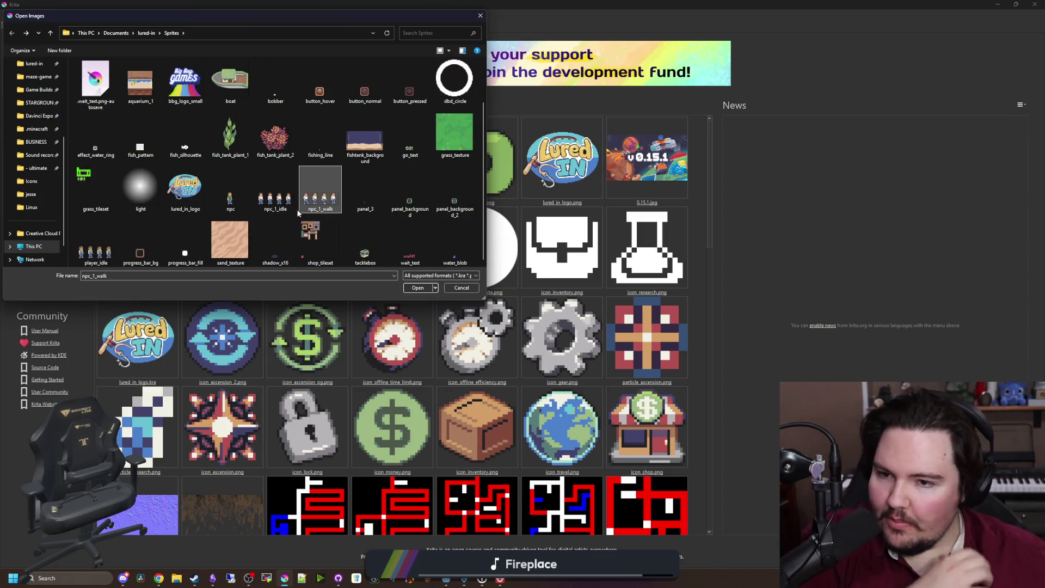
{"action": "left_click", "coordinate": [285, 211], "text": "ctrl"}
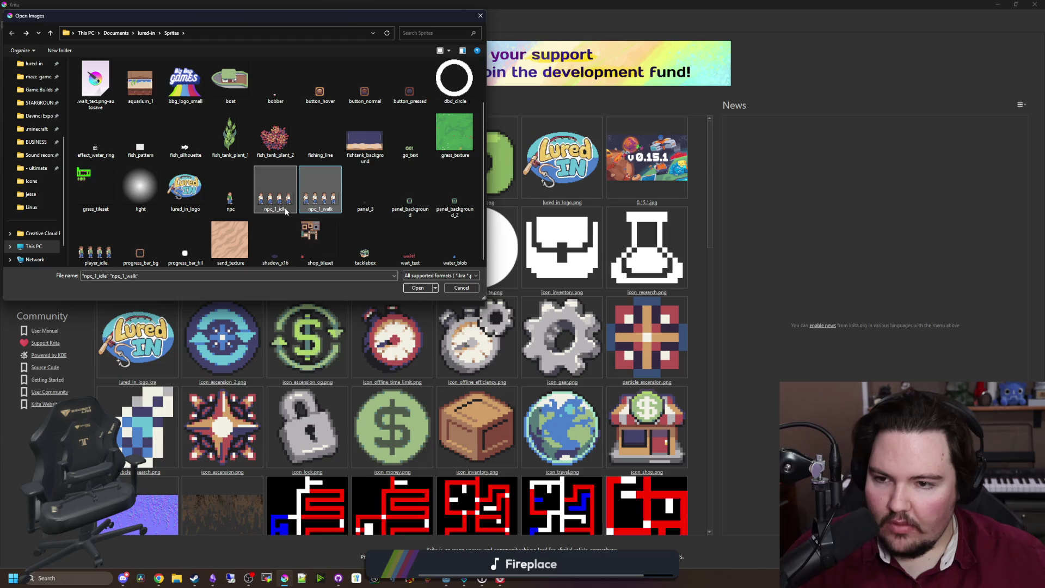
{"action": "left_click", "coordinate": [418, 287]}
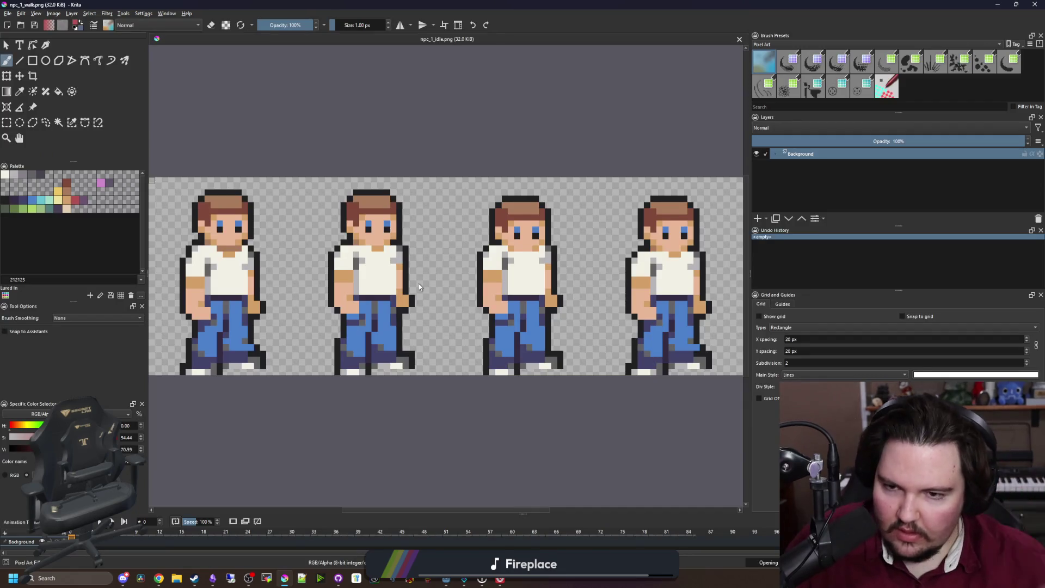
Step: Try flood-filling the walk sheet's shirt shading to light grey, then undo it
{"action": "scroll", "coordinate": [359, 267], "scroll_direction": "up", "scroll_amount": 5}
{"action": "scroll", "coordinate": [362, 269], "scroll_direction": "down", "scroll_amount": 2}
{"action": "key", "text": "f"}
{"action": "left_click", "coordinate": [370, 272]}
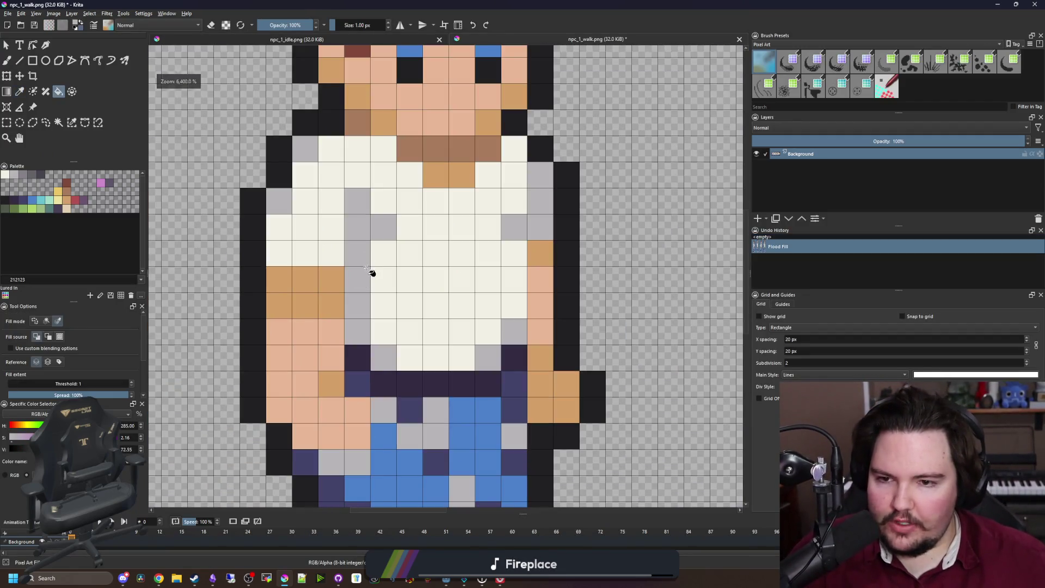
{"action": "scroll", "coordinate": [367, 280], "scroll_direction": "down", "scroll_amount": 4}
{"action": "scroll", "coordinate": [363, 287], "scroll_direction": "up", "scroll_amount": 3}
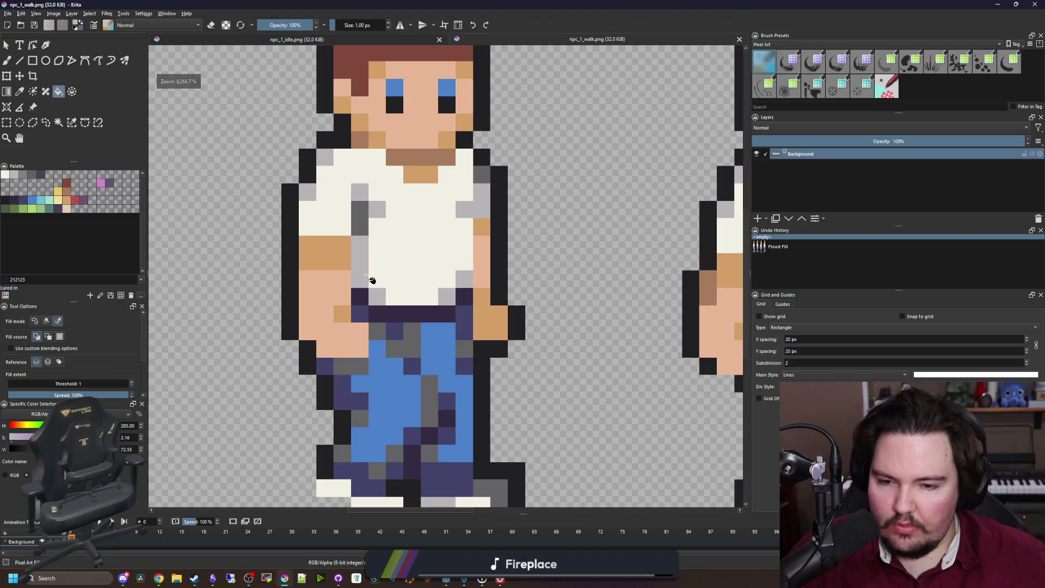
{"action": "scroll", "coordinate": [412, 425], "scroll_direction": "down", "scroll_amount": 3}
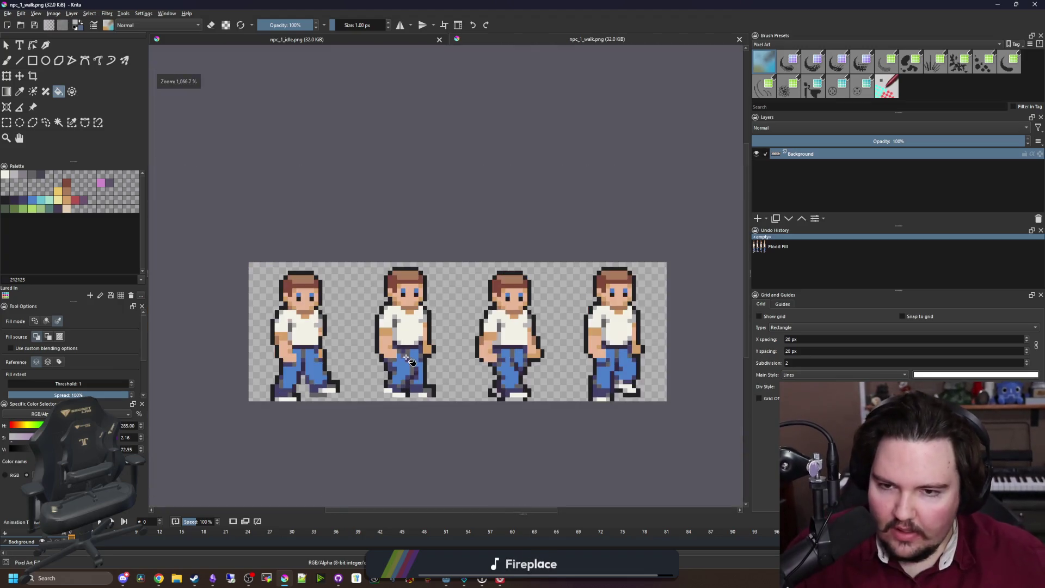
{"action": "scroll", "coordinate": [386, 331], "scroll_direction": "up", "scroll_amount": 3}
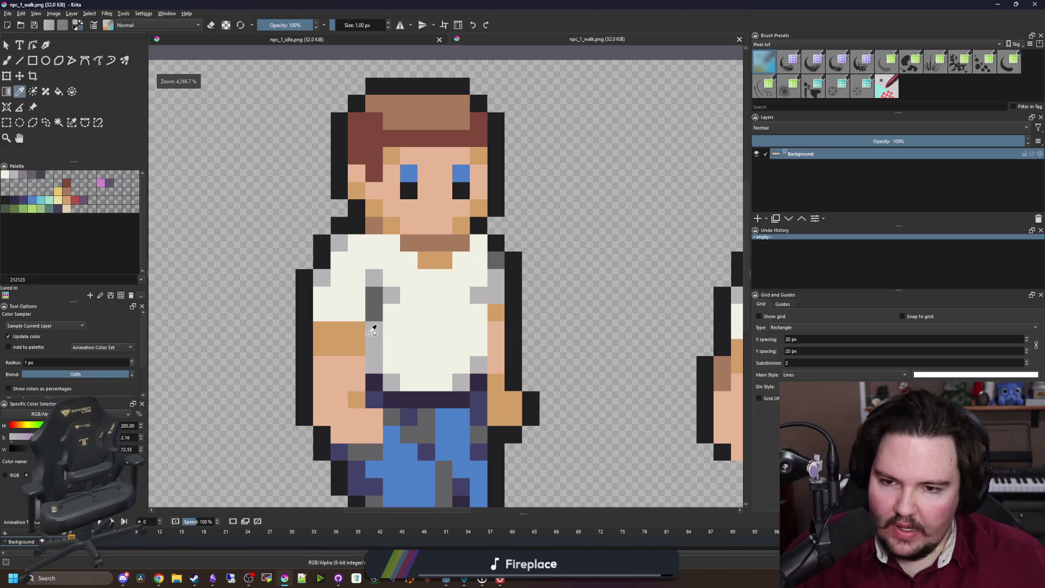
{"action": "left_click", "coordinate": [378, 301]}
{"action": "scroll", "coordinate": [381, 307], "scroll_direction": "down", "scroll_amount": 3}
{"action": "key", "text": "ctrl+z"}
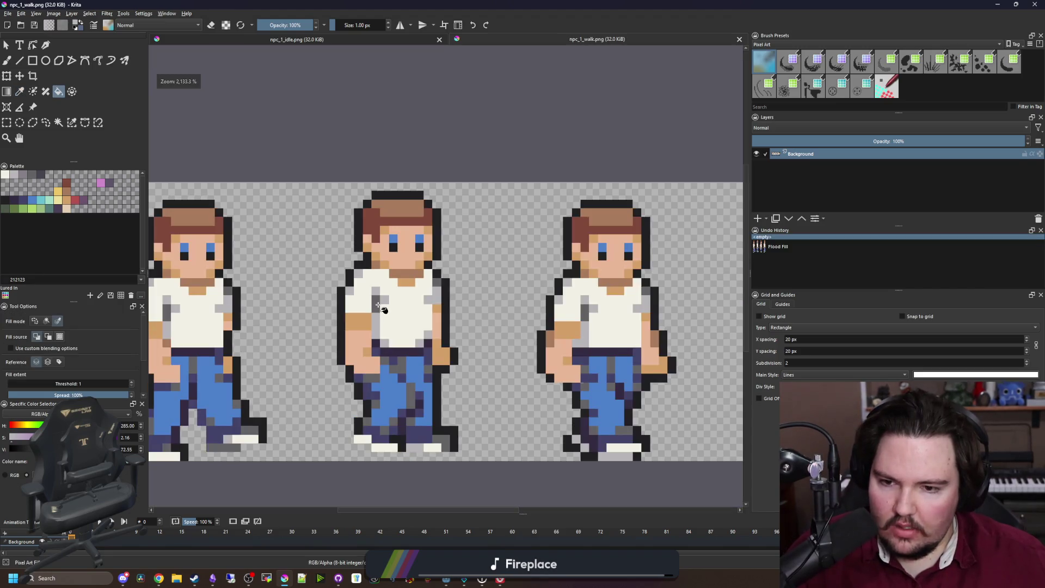
{"action": "scroll", "coordinate": [383, 299], "scroll_direction": "up", "scroll_amount": 3}
Step: Paint individual shirt shading pixels across several npc_1_walk frames with the brush
{"action": "key", "text": "b"}
{"action": "left_click", "coordinate": [379, 305]}
{"action": "scroll", "coordinate": [495, 313], "scroll_direction": "down", "scroll_amount": 3}
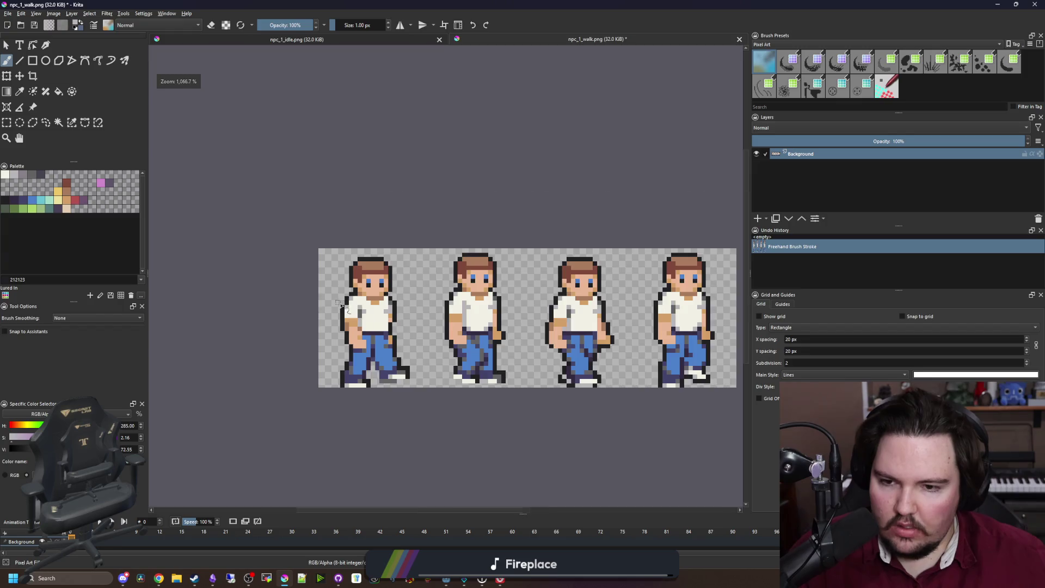
{"action": "scroll", "coordinate": [339, 304], "scroll_direction": "up", "scroll_amount": 3}
{"action": "left_click", "coordinate": [420, 345]}
{"action": "scroll", "coordinate": [308, 322], "scroll_direction": "down", "scroll_amount": 4}
{"action": "scroll", "coordinate": [459, 327], "scroll_direction": "up", "scroll_amount": 3}
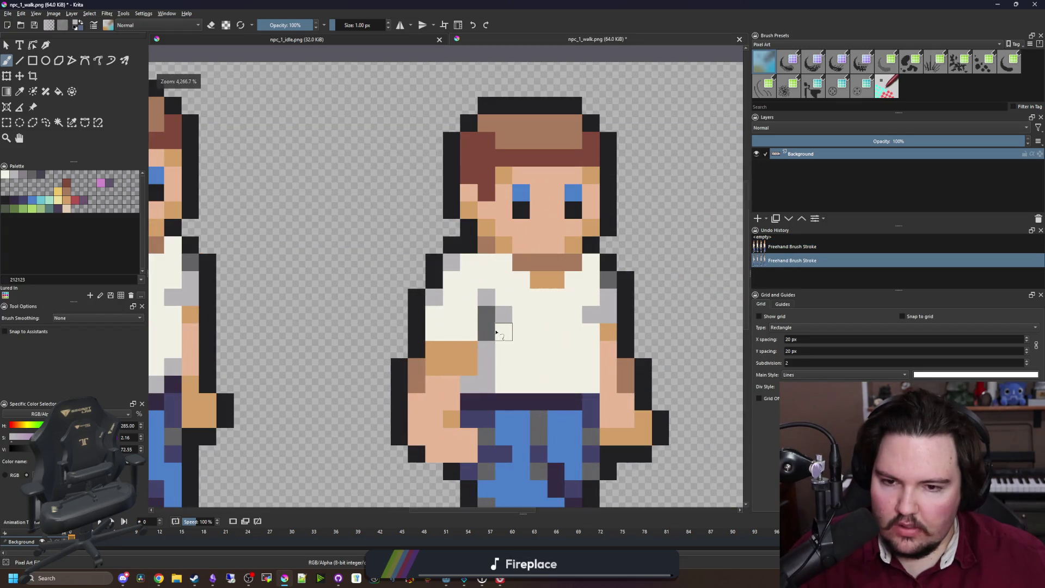
{"action": "left_click", "coordinate": [495, 323]}
{"action": "scroll", "coordinate": [506, 316], "scroll_direction": "down", "scroll_amount": 2}
{"action": "scroll", "coordinate": [506, 315], "scroll_direction": "up", "scroll_amount": 3}
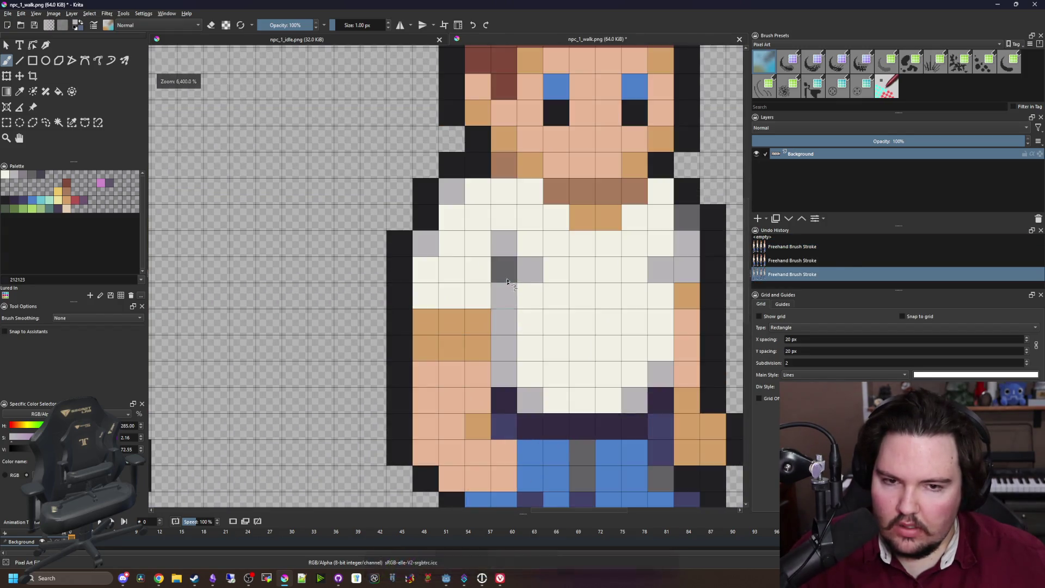
{"action": "left_click", "coordinate": [606, 268]}
{"action": "scroll", "coordinate": [503, 309], "scroll_direction": "down", "scroll_amount": 2}
{"action": "scroll", "coordinate": [499, 307], "scroll_direction": "up", "scroll_amount": 3}
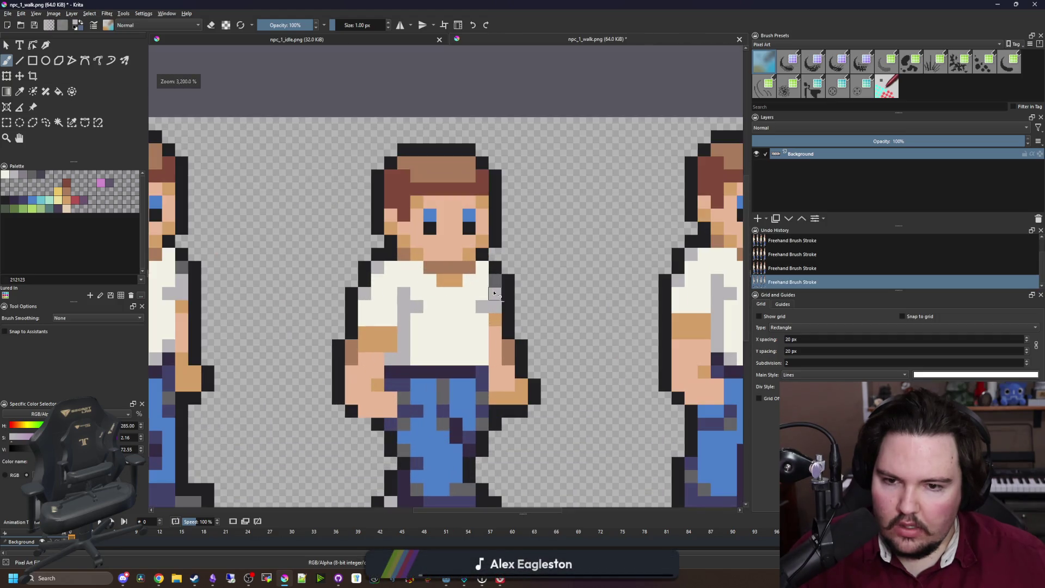
{"action": "scroll", "coordinate": [490, 293], "scroll_direction": "down", "scroll_amount": 3}
{"action": "scroll", "coordinate": [471, 283], "scroll_direction": "up", "scroll_amount": 2}
{"action": "scroll", "coordinate": [357, 290], "scroll_direction": "down", "scroll_amount": 2}
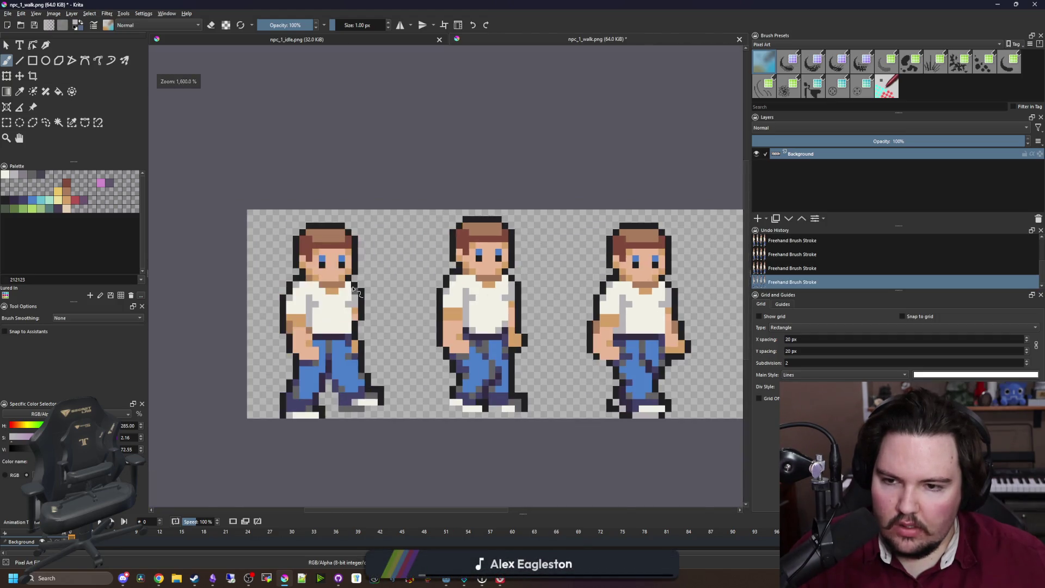
{"action": "scroll", "coordinate": [359, 294], "scroll_direction": "up", "scroll_amount": 2}
{"action": "scroll", "coordinate": [304, 296], "scroll_direction": "down", "scroll_amount": 3}
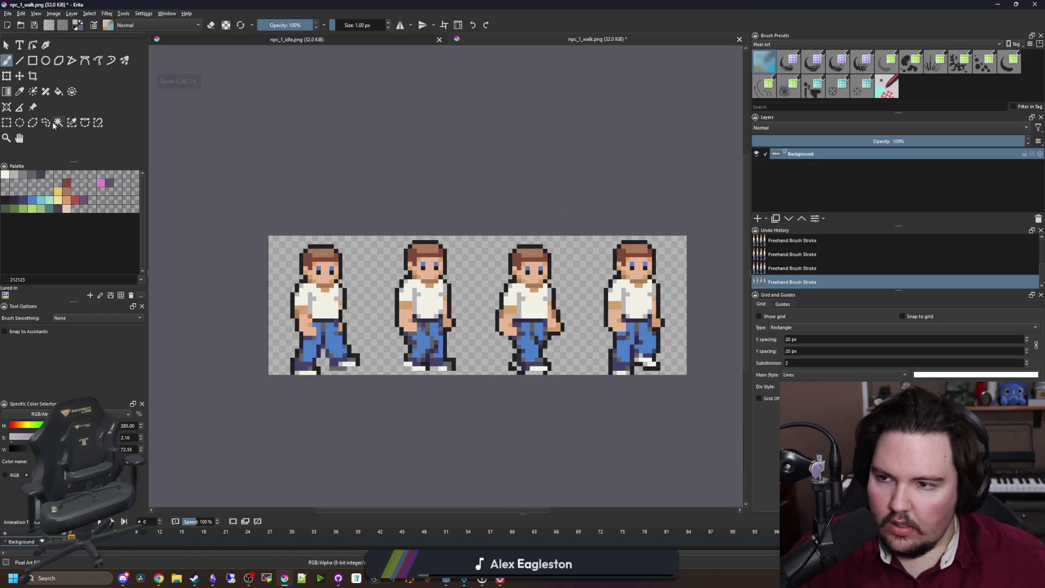
Step: Check the white shirt pixels with a similar-colour selection, deselect, zoom out and save npc_1_walk.png
{"action": "left_click", "coordinate": [72, 122]}
{"action": "left_click", "coordinate": [338, 299]}
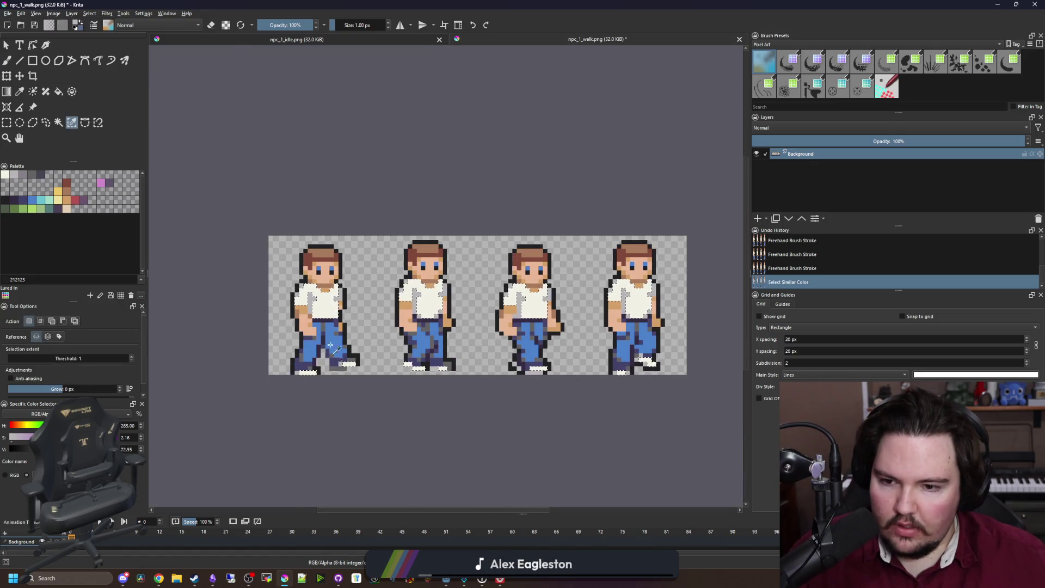
{"action": "scroll", "coordinate": [338, 300], "scroll_direction": "up", "scroll_amount": 3}
{"action": "left_click", "coordinate": [334, 131]}
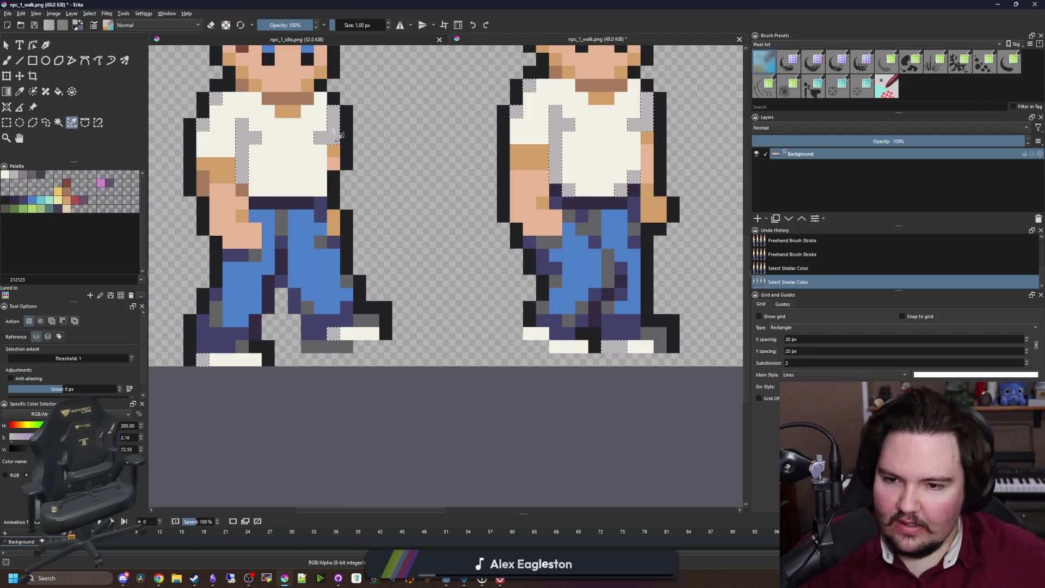
{"action": "scroll", "coordinate": [315, 328], "scroll_direction": "down", "scroll_amount": 3}
{"action": "scroll", "coordinate": [315, 328], "scroll_direction": "up", "scroll_amount": 2}
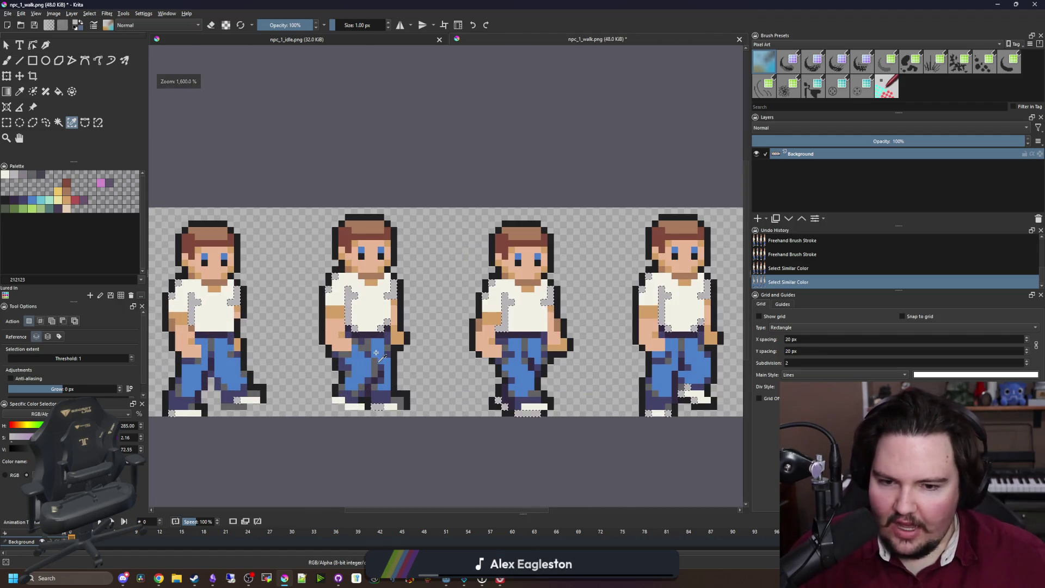
{"action": "key", "text": "ctrl+shift+a"}
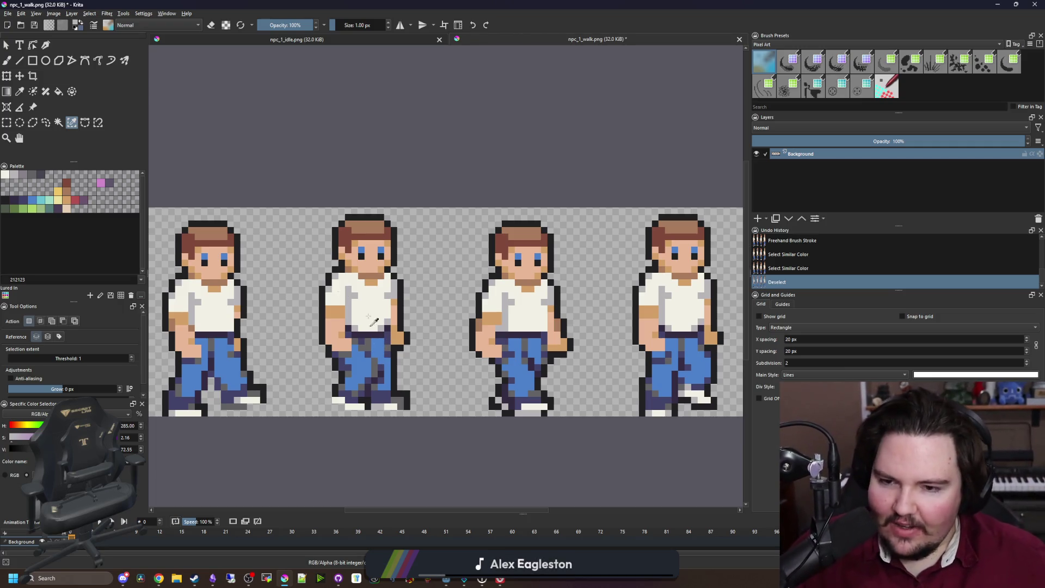
{"action": "key", "text": "minus"}
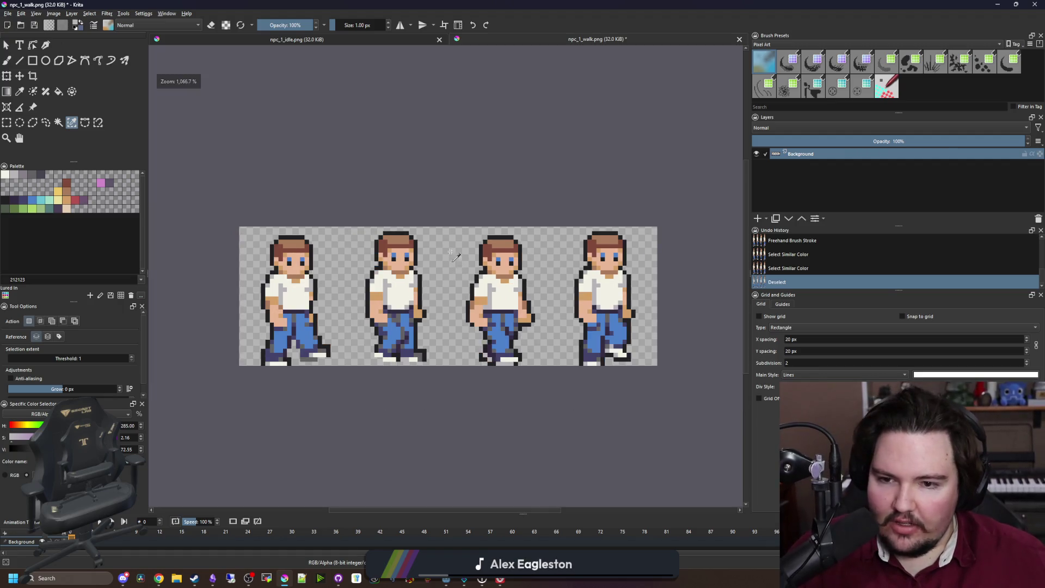
{"action": "key", "text": "ctrl+s"}
{"action": "key", "text": "Return"}
Step: On npc_1_idle, fill a shirt shading patch and brush-fix several individual pixels
{"action": "left_click", "coordinate": [335, 43]}
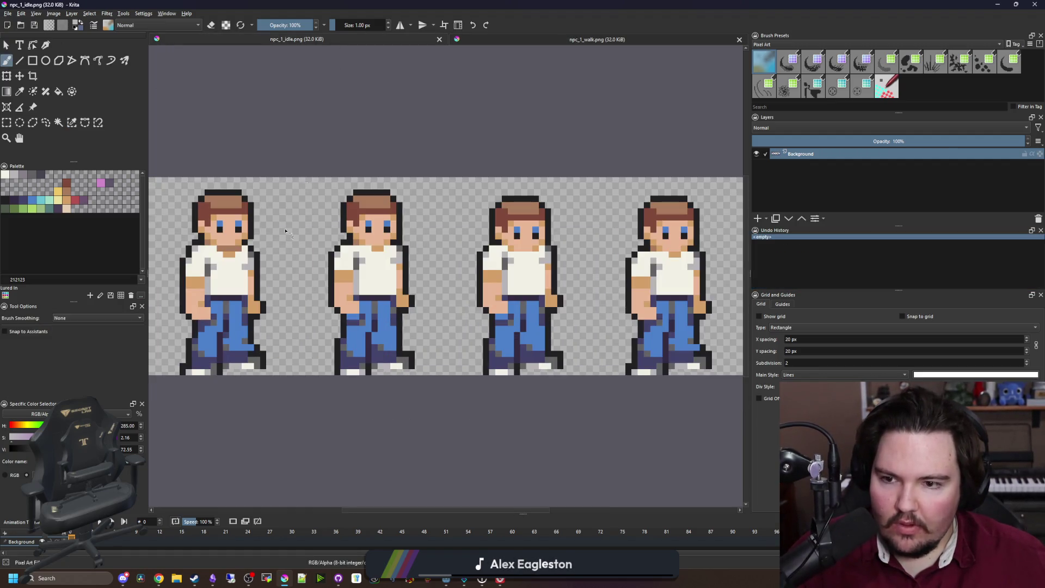
{"action": "scroll", "coordinate": [203, 273], "scroll_direction": "up", "scroll_amount": 3}
{"action": "key", "text": "f"}
{"action": "left_click", "coordinate": [217, 273]}
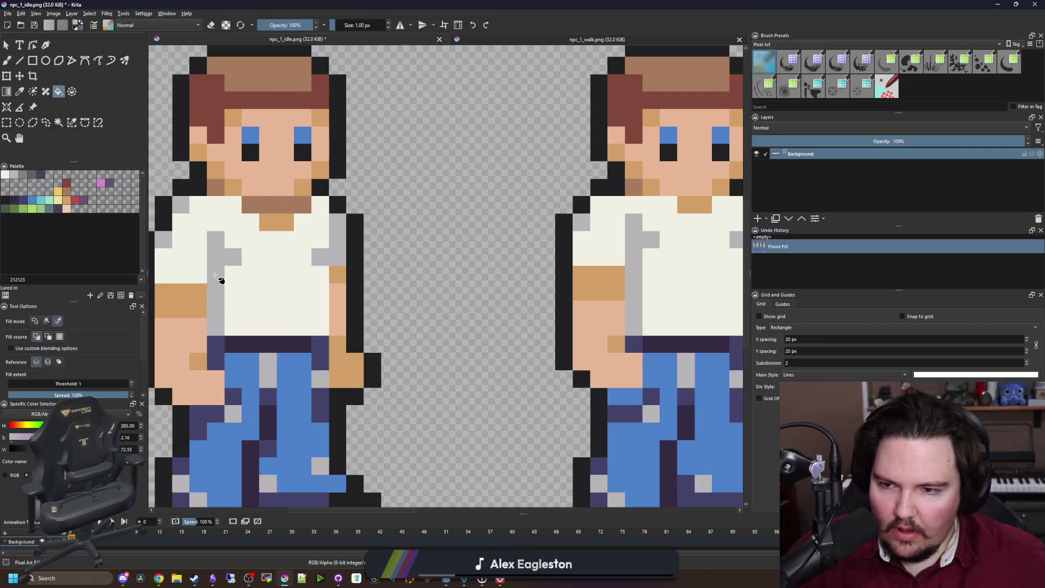
{"action": "scroll", "coordinate": [229, 283], "scroll_direction": "down", "scroll_amount": 3}
{"action": "scroll", "coordinate": [256, 268], "scroll_direction": "up", "scroll_amount": 2}
{"action": "key", "text": "b"}
{"action": "left_click", "coordinate": [355, 226]}
{"action": "left_click", "coordinate": [359, 229]}
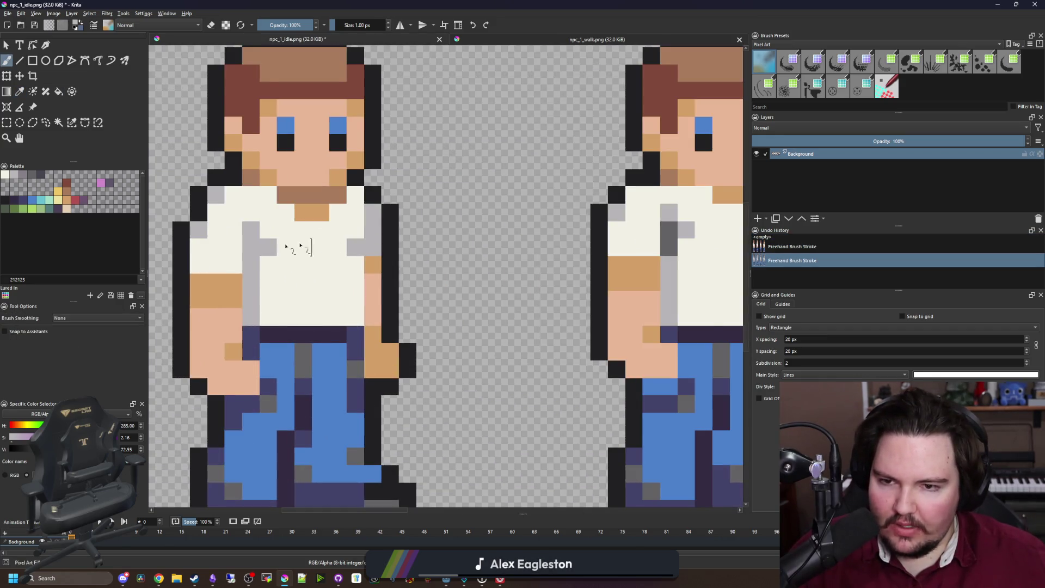
{"action": "scroll", "coordinate": [512, 235], "scroll_direction": "down", "scroll_amount": 1}
{"action": "scroll", "coordinate": [512, 235], "scroll_direction": "up", "scroll_amount": 1}
{"action": "left_click", "coordinate": [405, 250]}
{"action": "left_click", "coordinate": [406, 266]}
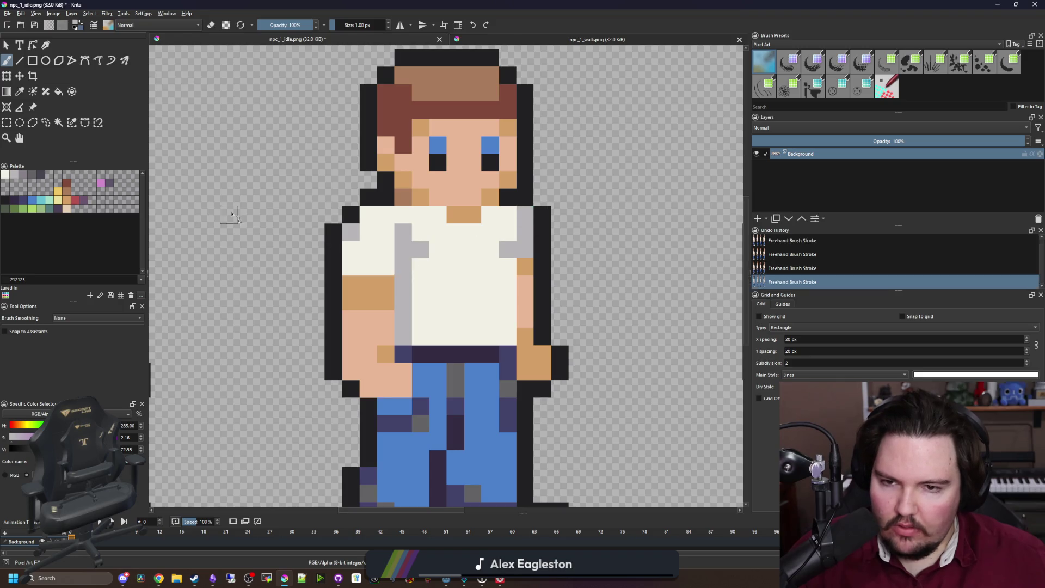
Step: Save npc_1_idle.png, confirming the PNG export settings
{"action": "scroll", "coordinate": [492, 221], "scroll_direction": "down", "scroll_amount": 2}
{"action": "scroll", "coordinate": [492, 220], "scroll_direction": "up", "scroll_amount": 1}
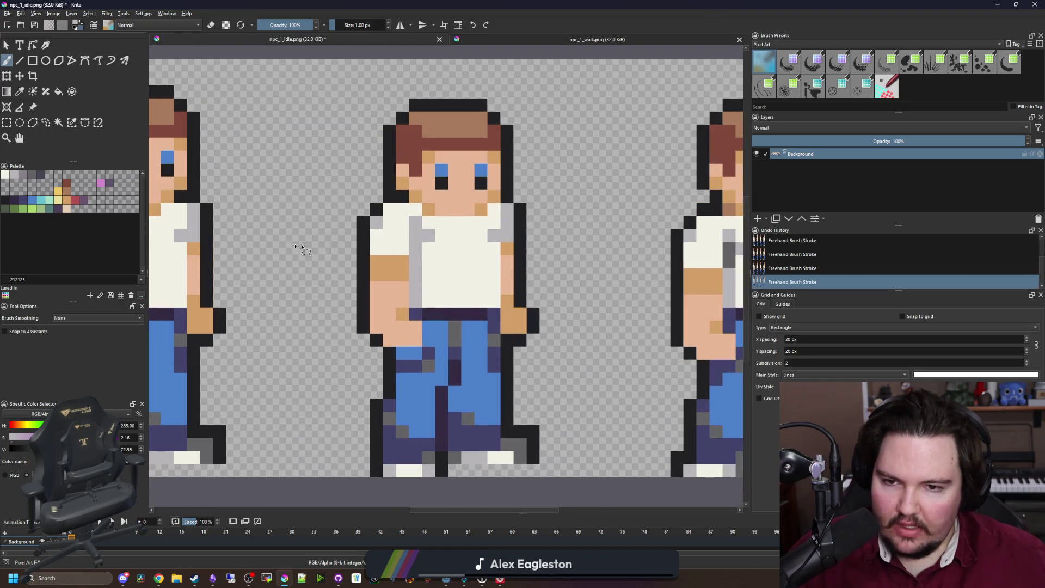
{"action": "scroll", "coordinate": [298, 247], "scroll_direction": "down", "scroll_amount": 1}
{"action": "scroll", "coordinate": [546, 233], "scroll_direction": "up", "scroll_amount": 1}
{"action": "scroll", "coordinate": [457, 283], "scroll_direction": "down", "scroll_amount": 4}
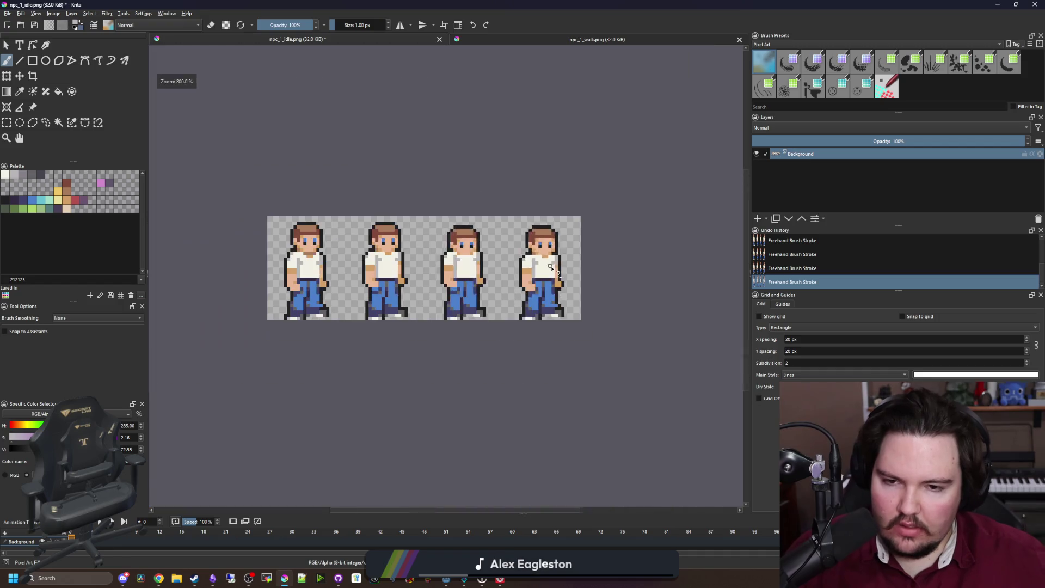
{"action": "key", "text": "ctrl+s"}
{"action": "left_click", "coordinate": [560, 363]}
Step: Return to customer.gd and replace the red 1 in line 25's Color with randf_range()
{"action": "key", "text": "super+Down"}
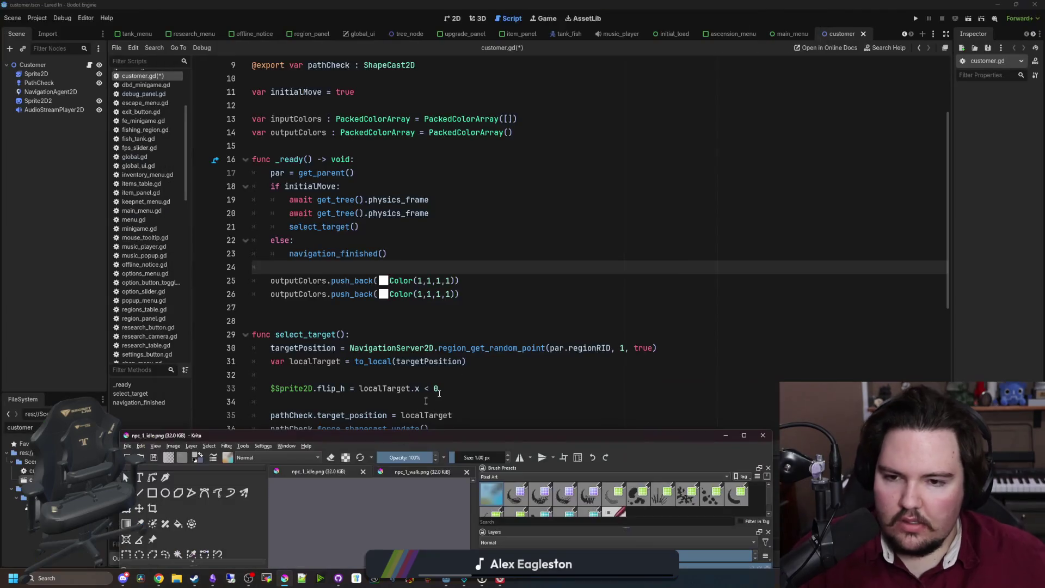
{"action": "left_click", "coordinate": [509, 280]}
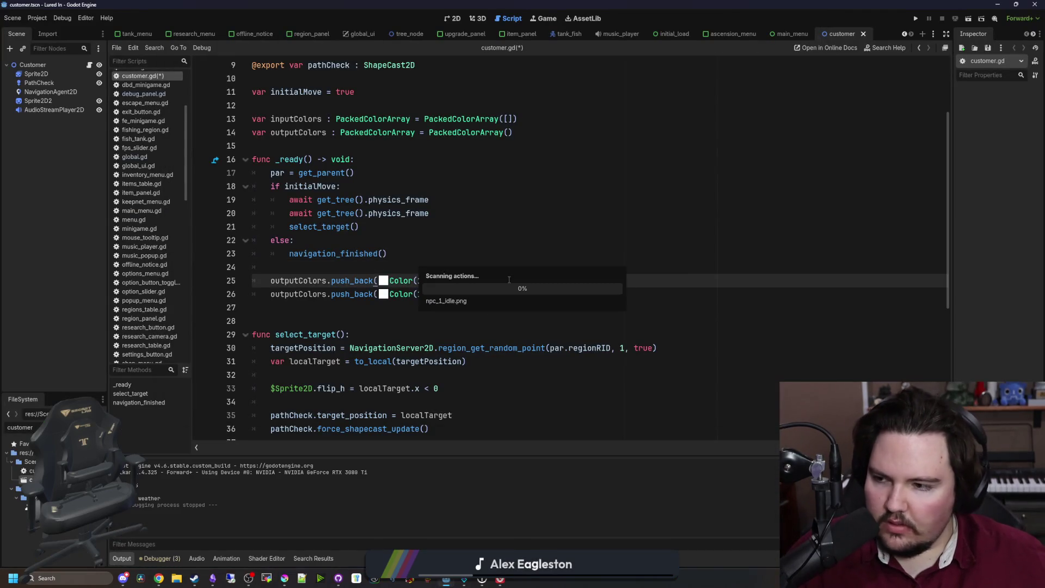
{"action": "left_click", "coordinate": [362, 267]}
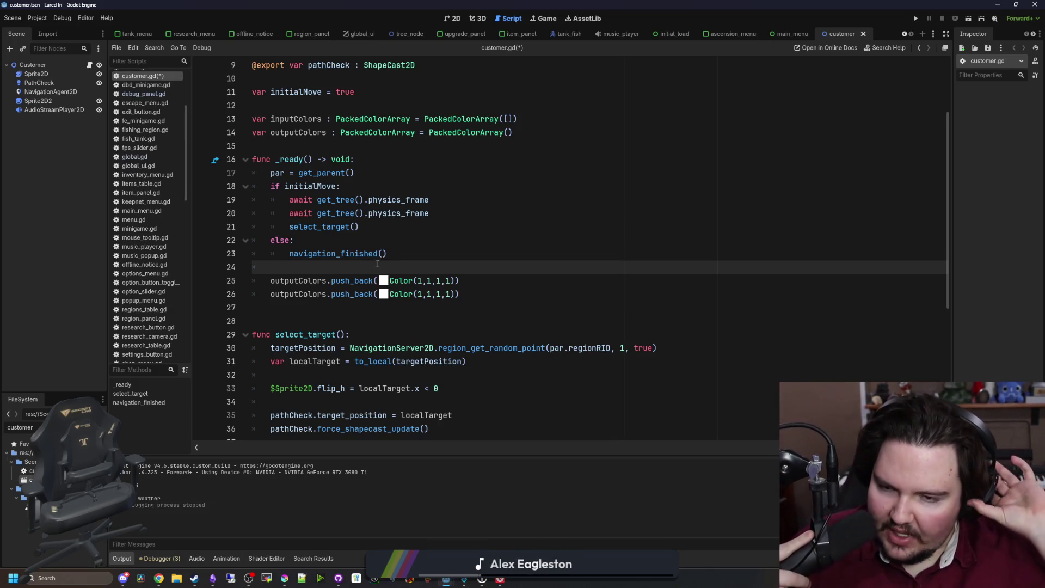
{"action": "key", "text": "ctrl+z"}
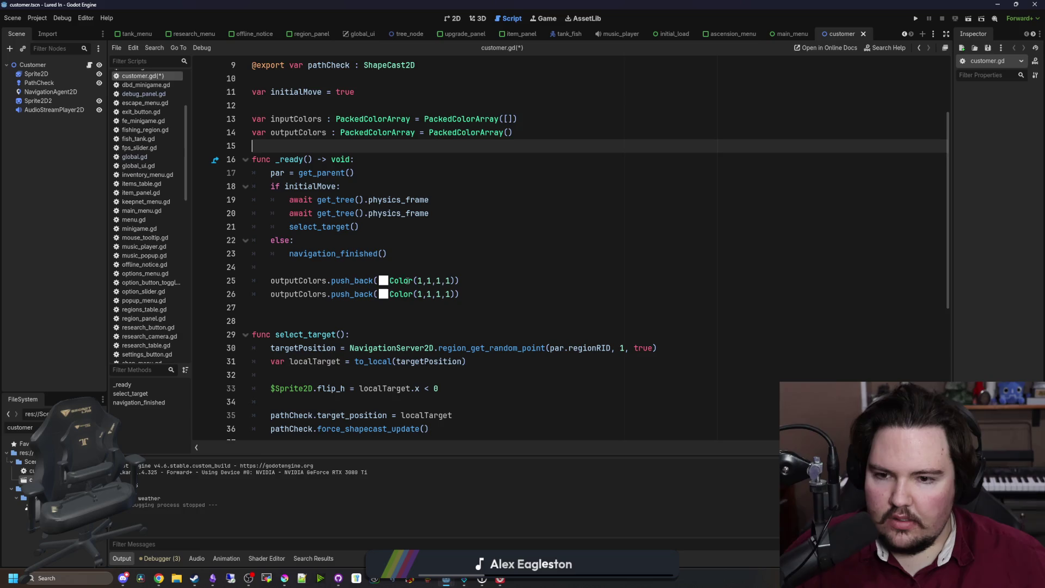
{"action": "key", "text": "ctrl+y"}
{"action": "left_click", "coordinate": [422, 282]}
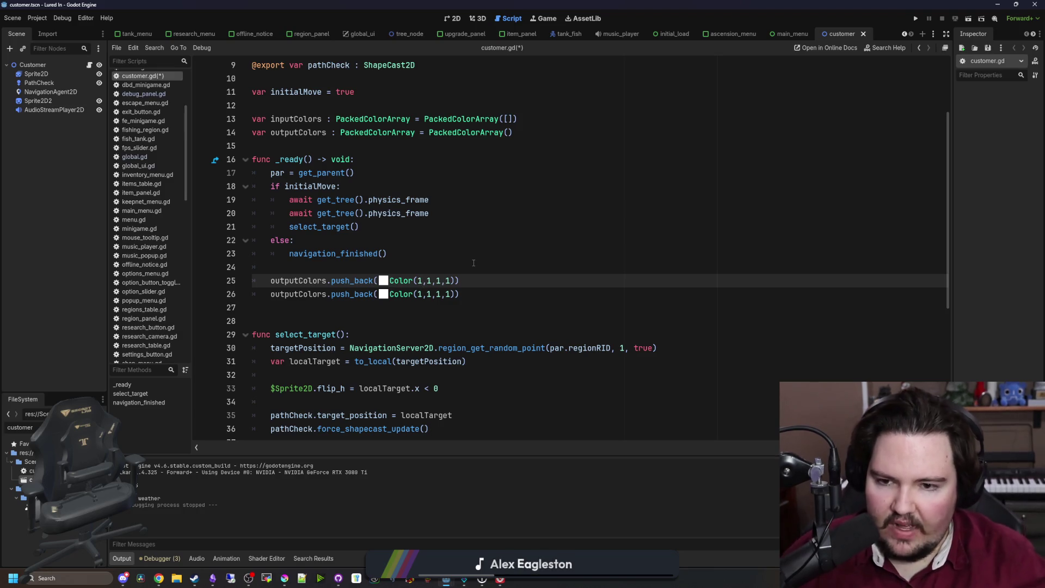
{"action": "key", "text": "BackSpace"}
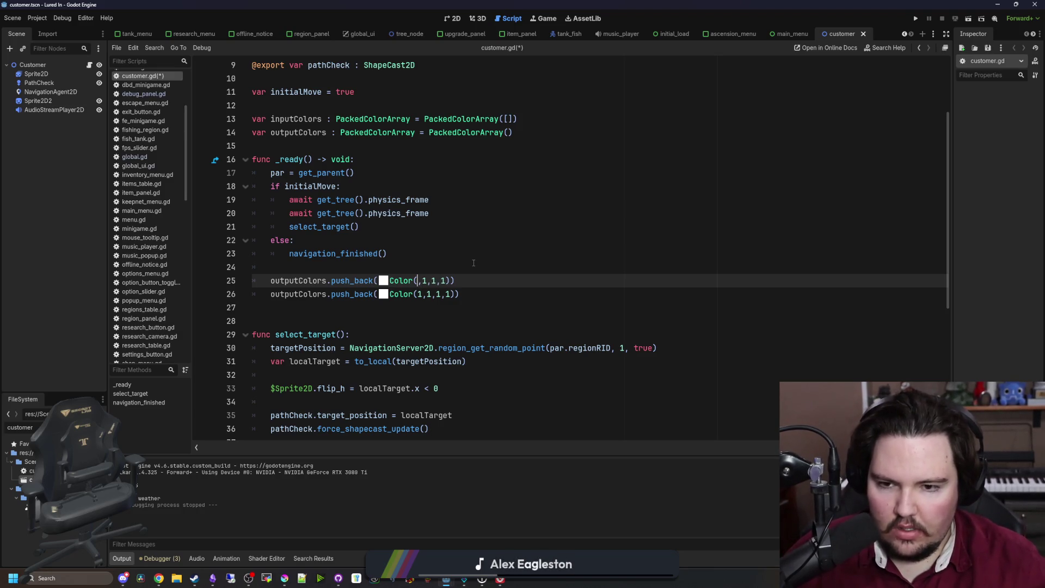
{"action": "type", "text": "randf_range("}
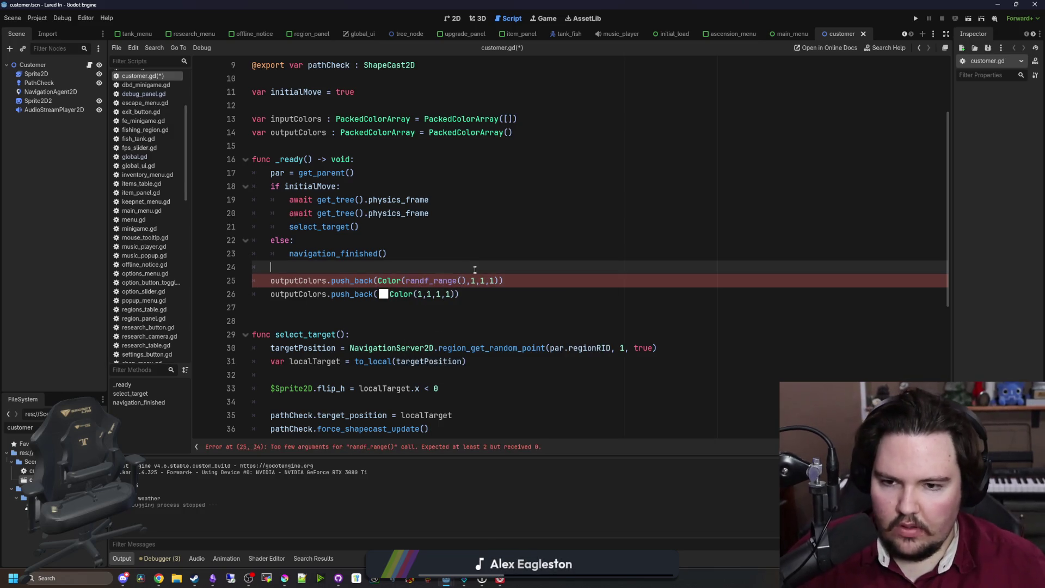
Step: Use randf_range() for green, blue and alpha too, then add a new line above line 25
{"action": "left_click_drag", "start_coordinate": [465, 281], "coordinate": [406, 281]}
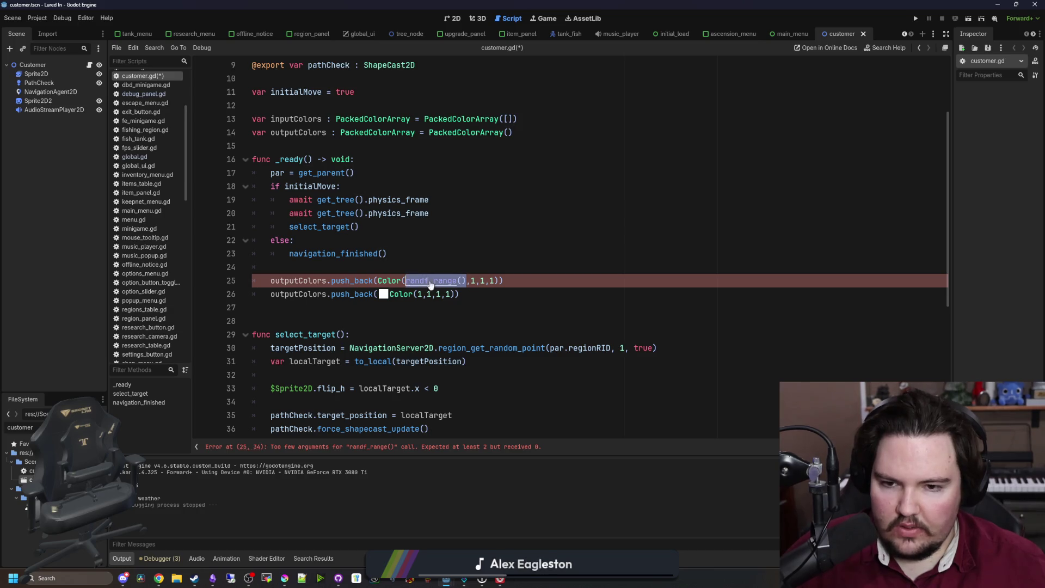
{"action": "key", "text": "ctrl+c"}
{"action": "left_click", "coordinate": [477, 281]}
{"action": "key", "text": "BackSpace"}
{"action": "key", "text": "ctrl+v"}
{"action": "key", "text": "Right"}
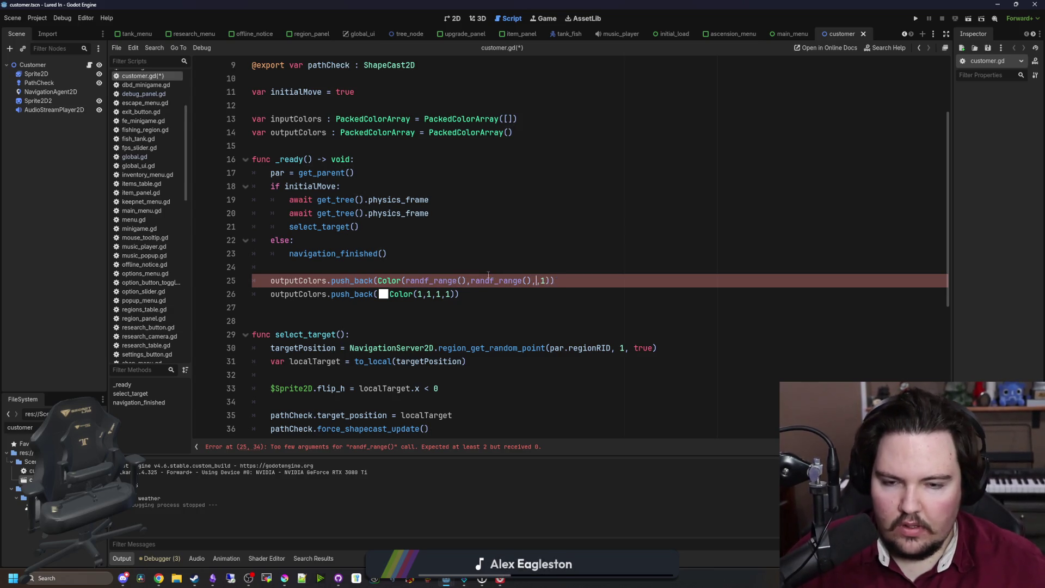
{"action": "key", "text": "ctrl+v"}
{"action": "key", "text": "BackSpace"}
{"action": "key", "text": "ctrl+v"}
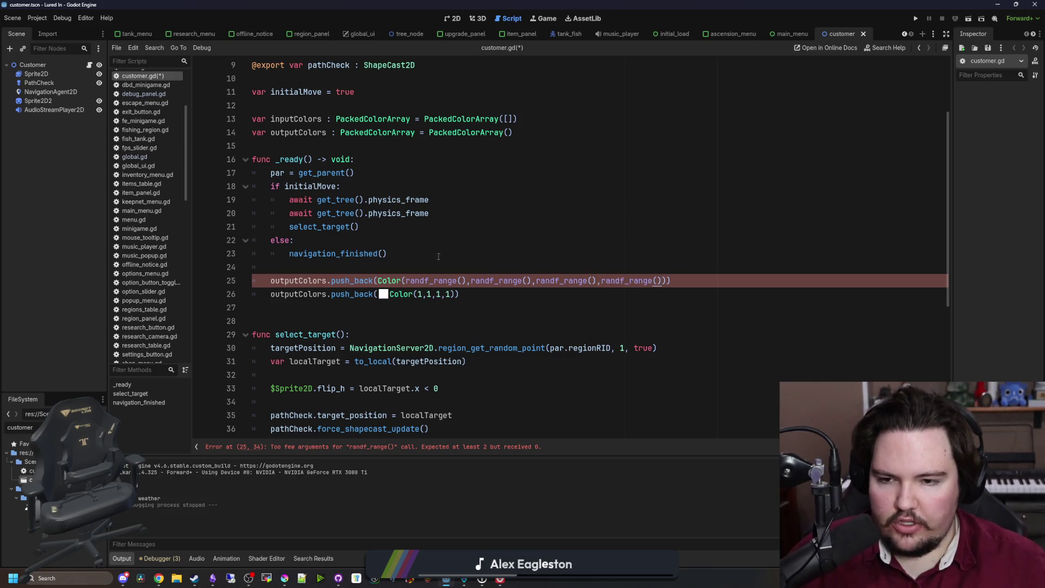
{"action": "left_click", "coordinate": [405, 266]}
{"action": "key", "text": "Return"}
Step: Declare var col and move the random Color expression into it
{"action": "type", "text": "var co"}
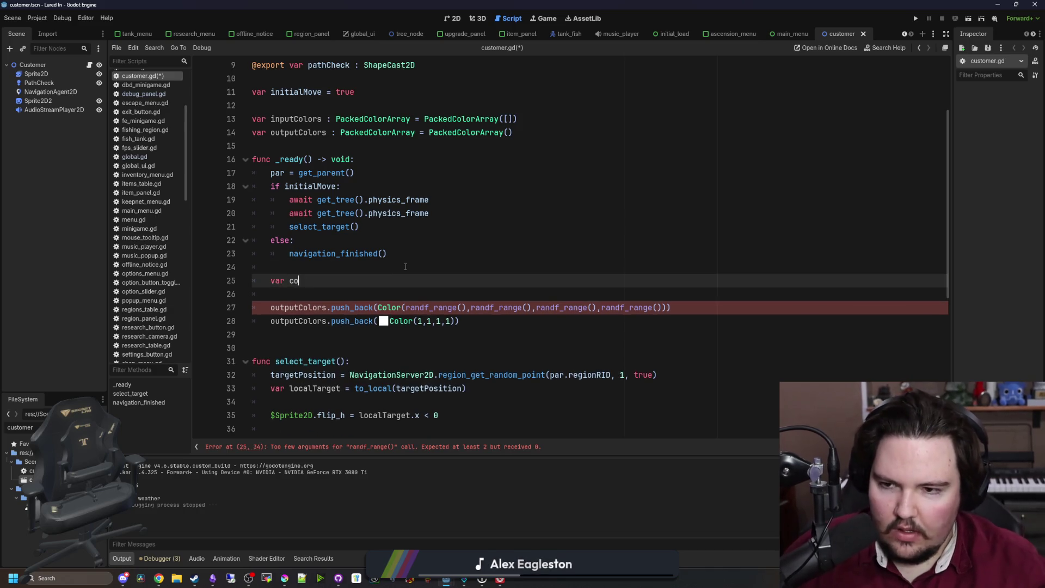
{"action": "type", "text": "l ="}
{"action": "left_click", "coordinate": [489, 272]}
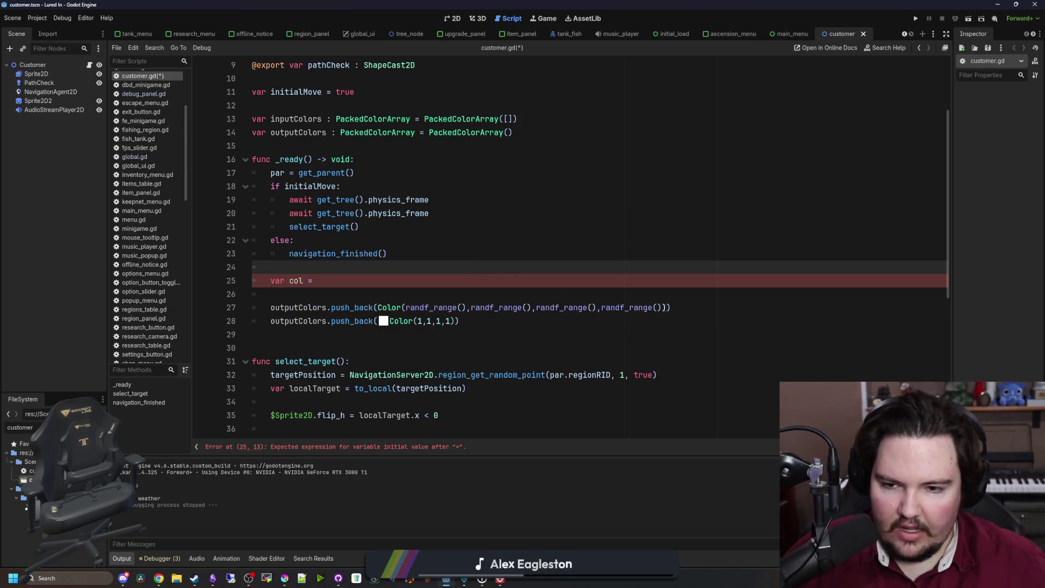
{"action": "mouse_move", "coordinate": [377, 308]}
{"action": "left_mouse_down"}
{"action": "mouse_move", "coordinate": [599, 300]}
{"action": "mouse_move", "coordinate": [673, 308]}
{"action": "left_mouse_up"}
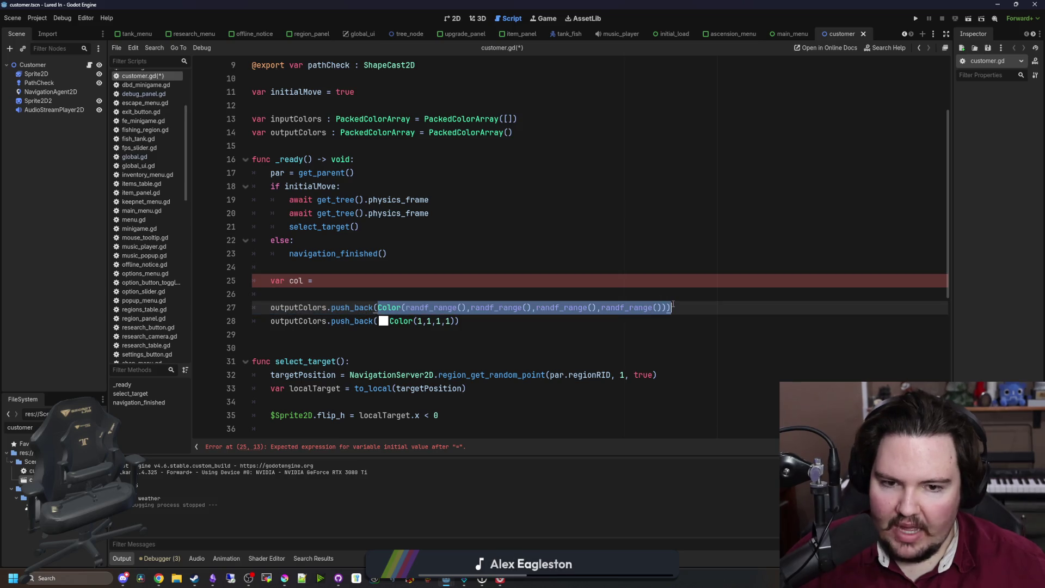
{"action": "key", "text": "ctrl+x"}
{"action": "left_click", "coordinate": [398, 280]}
{"action": "key", "text": "ctrl+v"}
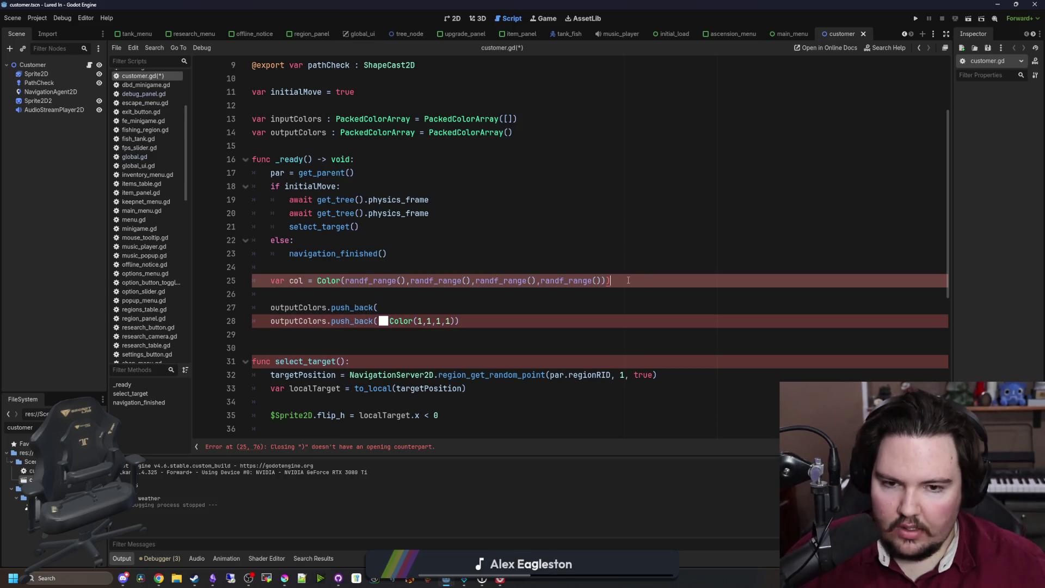
{"action": "key", "text": "BackSpace"}
Step: Make the two push_back calls push col and col*.75 into outputColors
{"action": "left_click", "coordinate": [393, 307]}
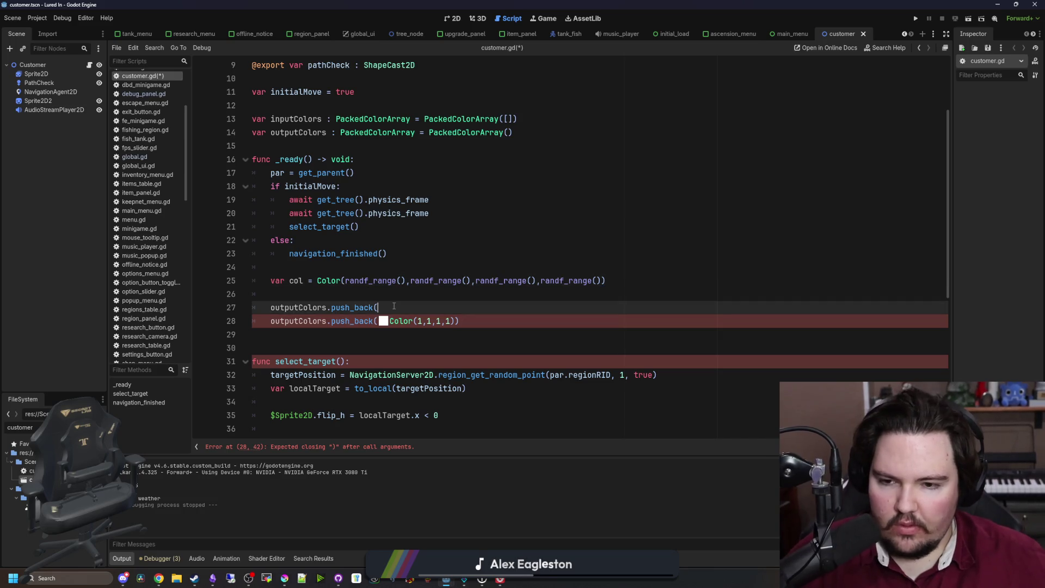
{"action": "key", "text": "Left"}
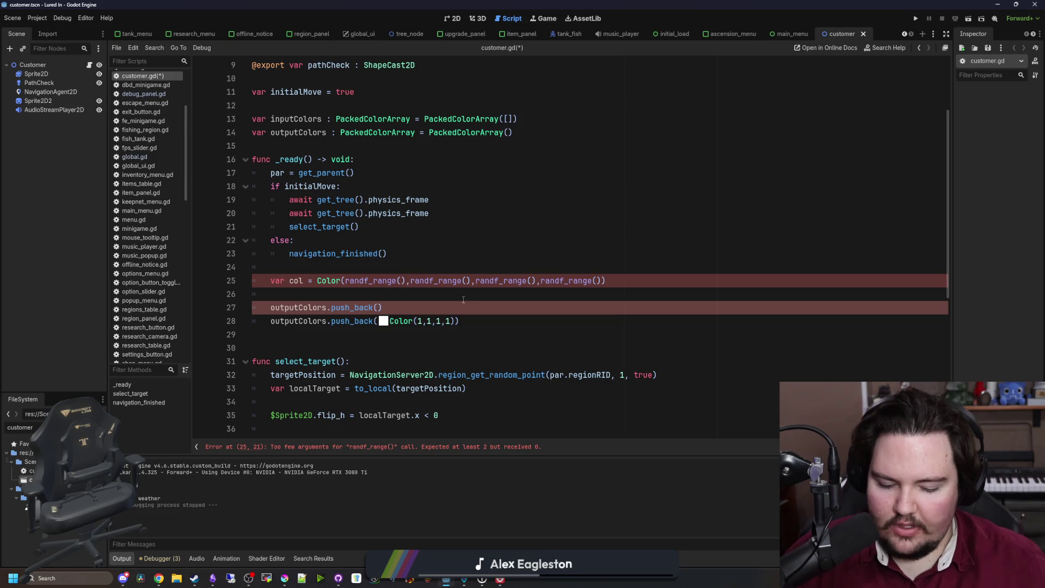
{"action": "type", "text": "or"}
{"action": "key", "text": "Down"}
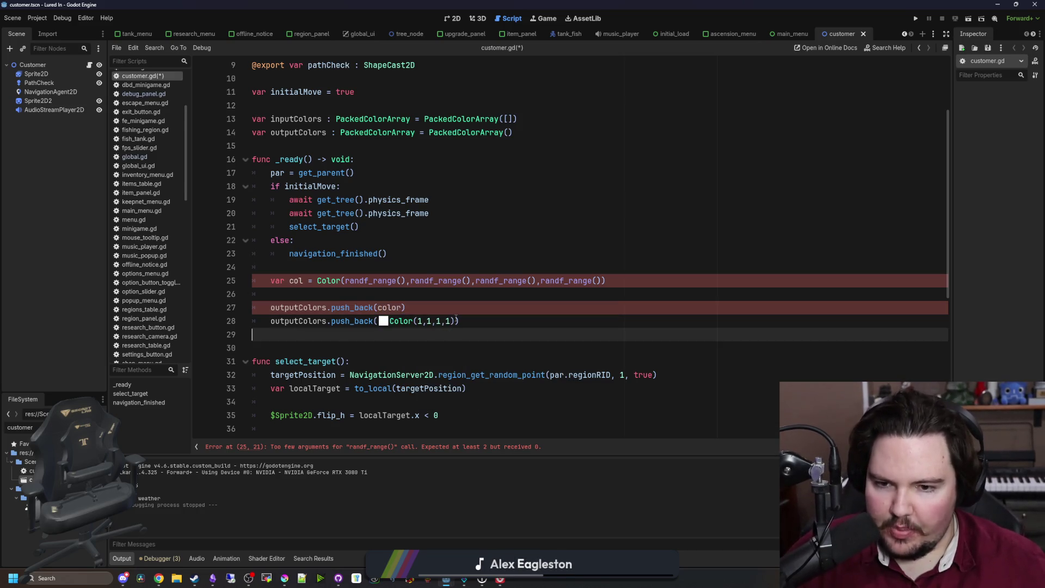
{"action": "key", "text": "shift+End"}
{"action": "type", "text": "color*"}
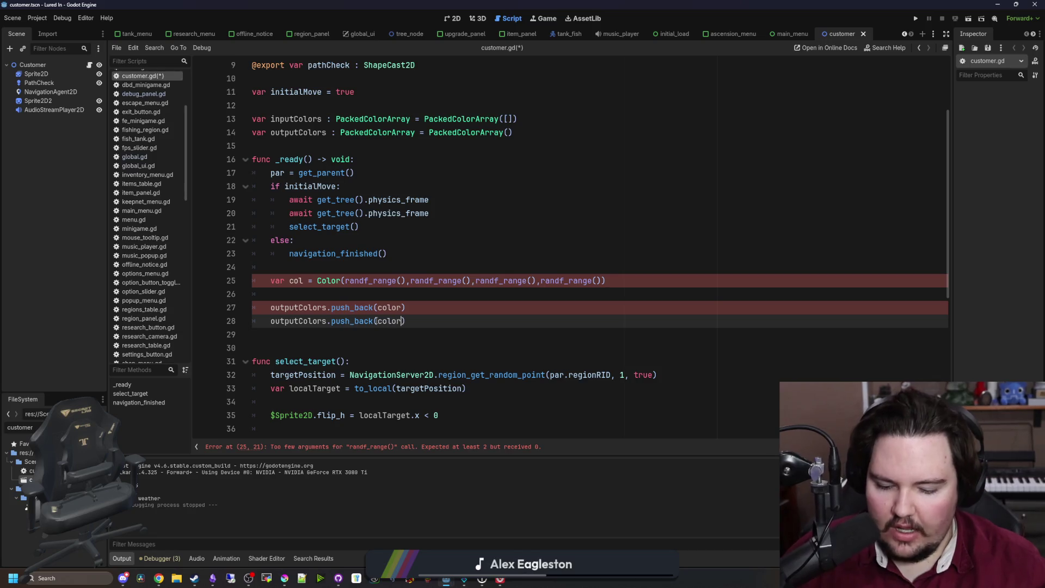
{"action": "type", "text": ".75"}
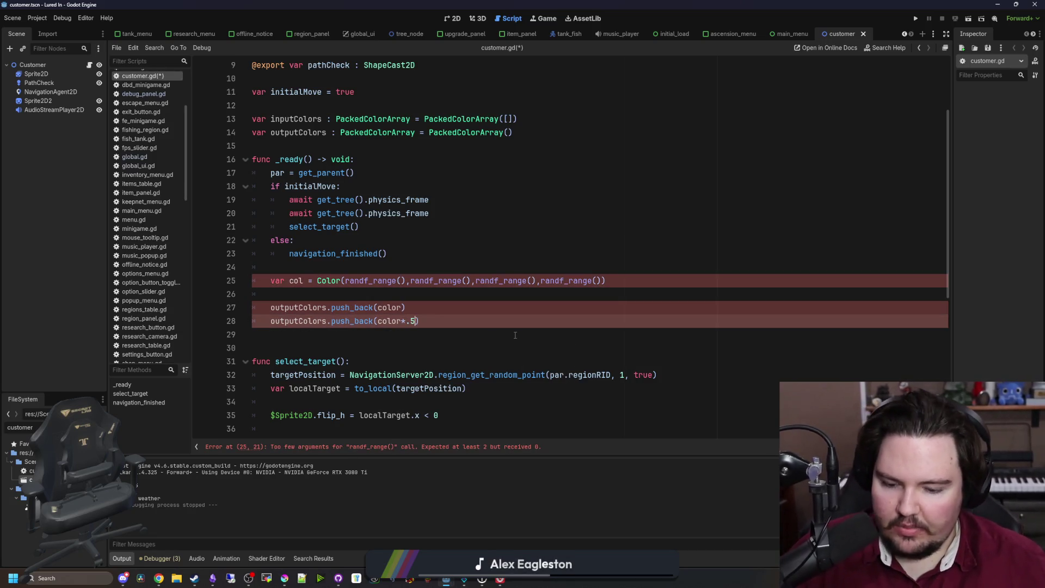
{"action": "left_click", "coordinate": [392, 307]}
{"action": "left_click", "coordinate": [296, 280]}
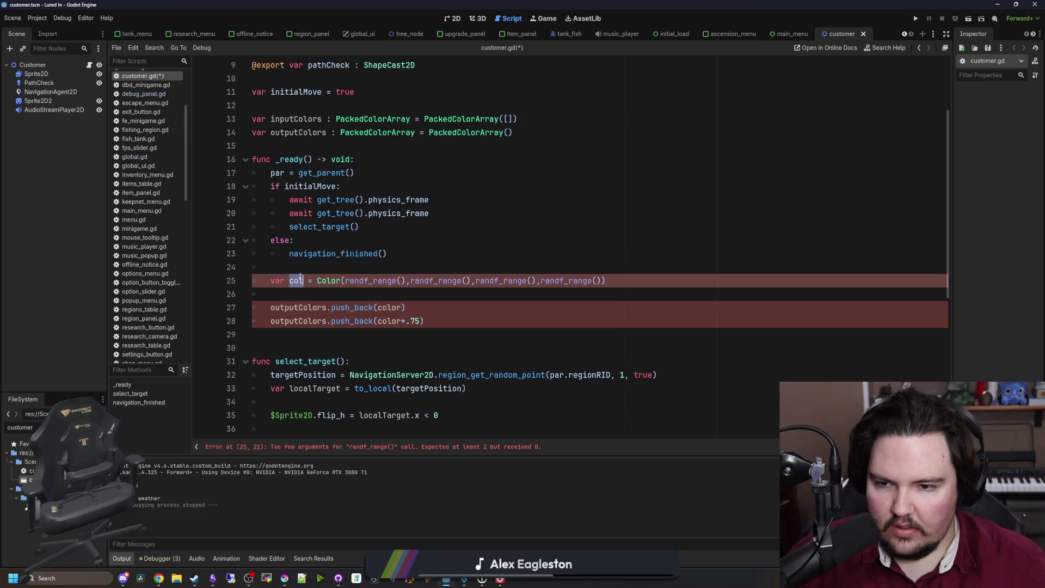
{"action": "left_click", "coordinate": [390, 308]}
{"action": "key", "text": "Delete"}
{"action": "key", "text": "Delete"}
{"action": "key", "text": "Down"}
{"action": "key", "text": "Delete"}
{"action": "key", "text": "Delete"}
{"action": "left_click", "coordinate": [417, 293]}
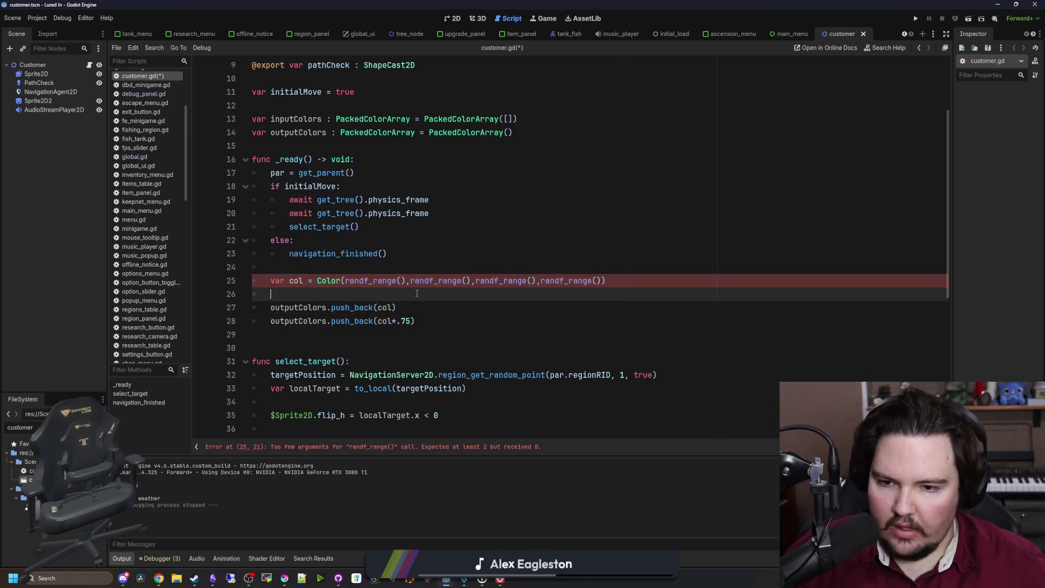
Step: Give the red, green and blue randf_range calls the range 0.5, 1.0, and set alpha to 1.0
{"action": "left_click", "coordinate": [400, 280]}
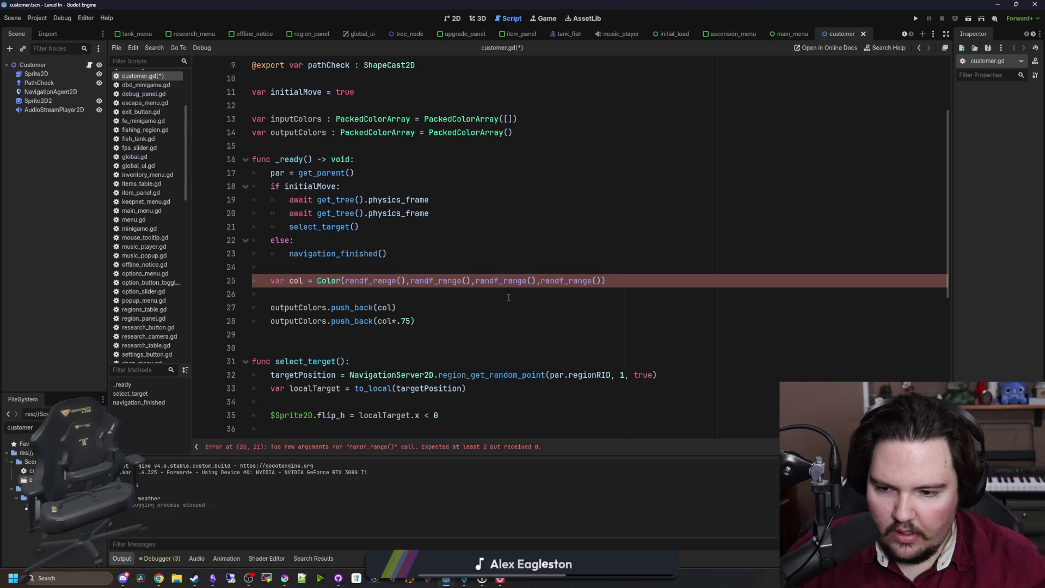
{"action": "type", "text": "0.5, 1.0"}
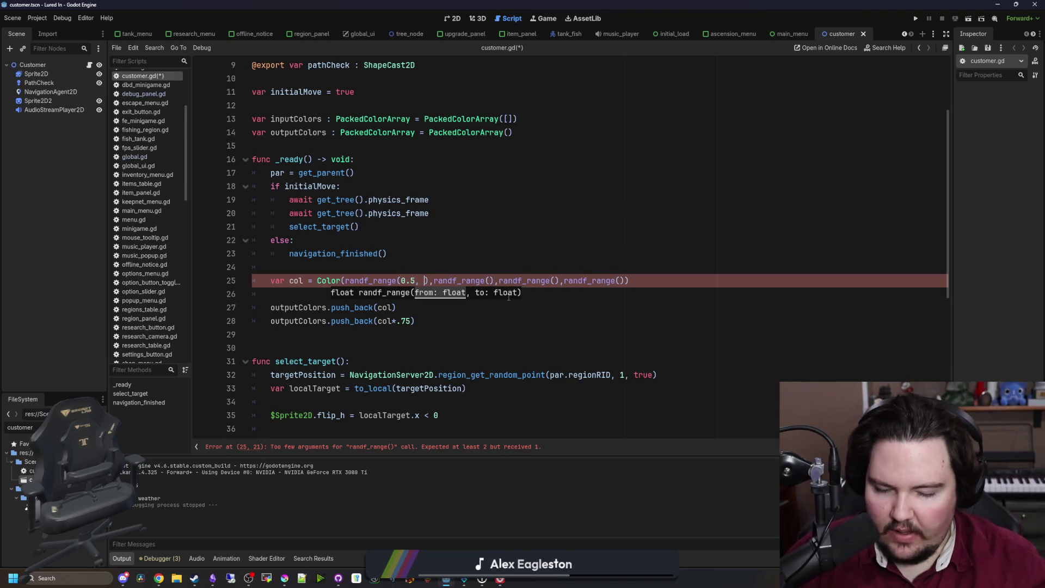
{"action": "left_click", "coordinate": [414, 253]}
{"action": "left_click_drag", "start_coordinate": [439, 280], "coordinate": [399, 280]}
{"action": "key", "text": "ctrl+c"}
{"action": "left_click", "coordinate": [501, 281]}
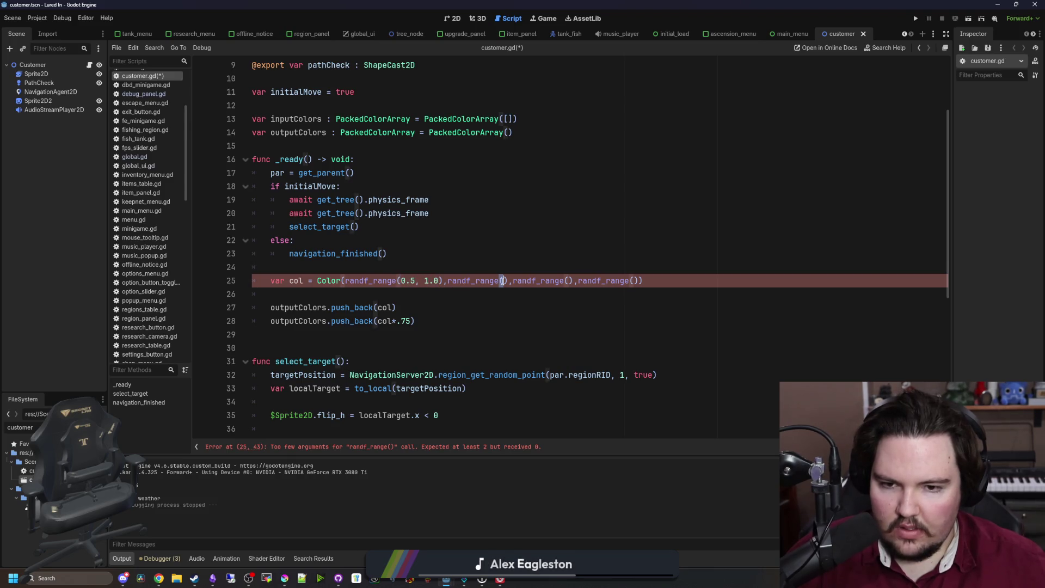
{"action": "key", "text": "ctrl+v"}
{"action": "left_click", "coordinate": [605, 280]}
{"action": "key", "text": "ctrl+v"}
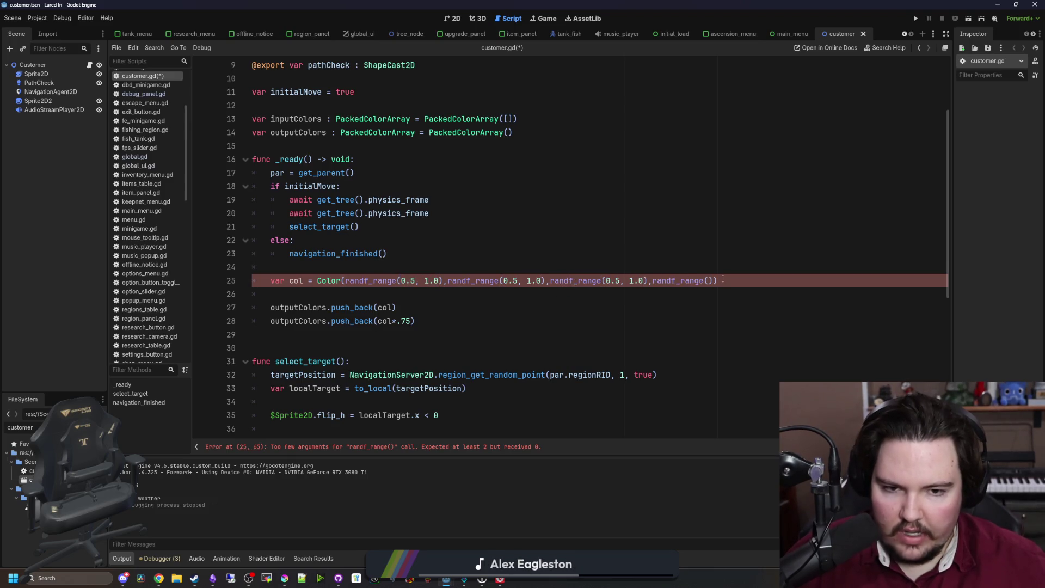
{"action": "left_click_drag", "start_coordinate": [714, 280], "coordinate": [653, 280]}
{"action": "type", "text": "1.0"}
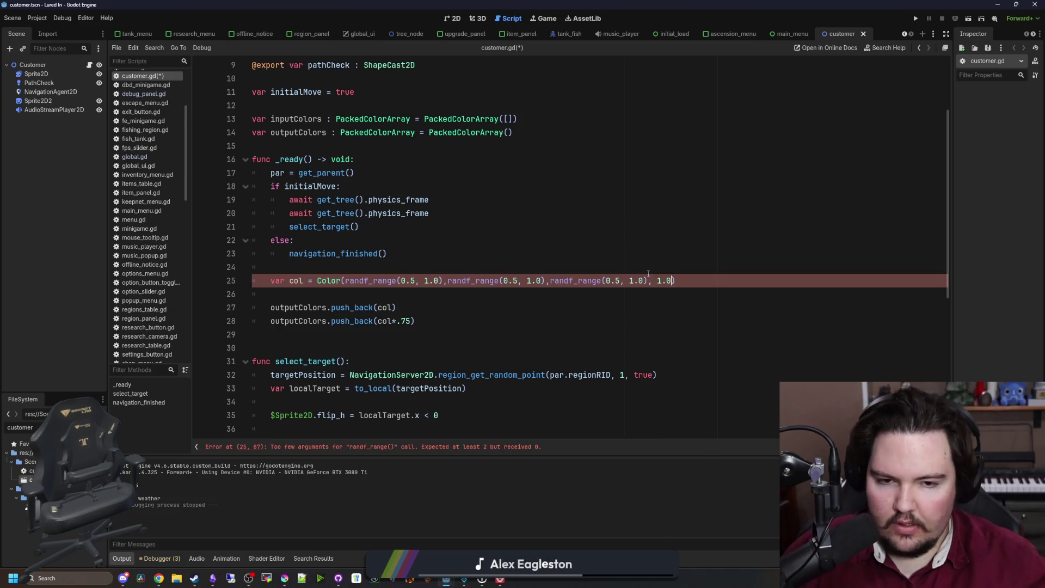
{"action": "left_click", "coordinate": [284, 293]}
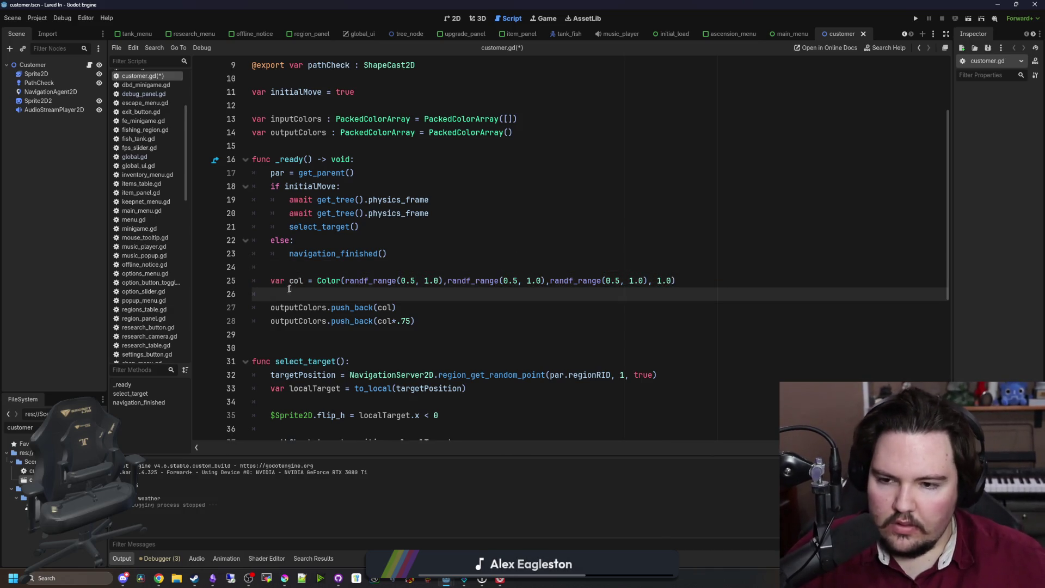
Step: Glance at the project notes and the Krita idle sprite, then hide both again
{"action": "scroll", "coordinate": [317, 281], "scroll_direction": "up", "scroll_amount": 2}
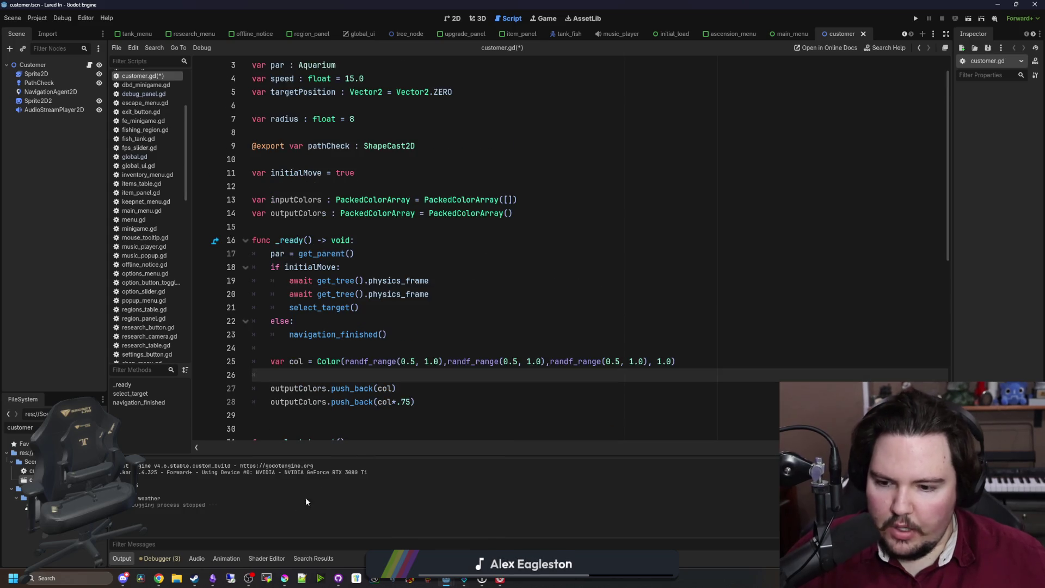
{"action": "left_click", "coordinate": [213, 578]}
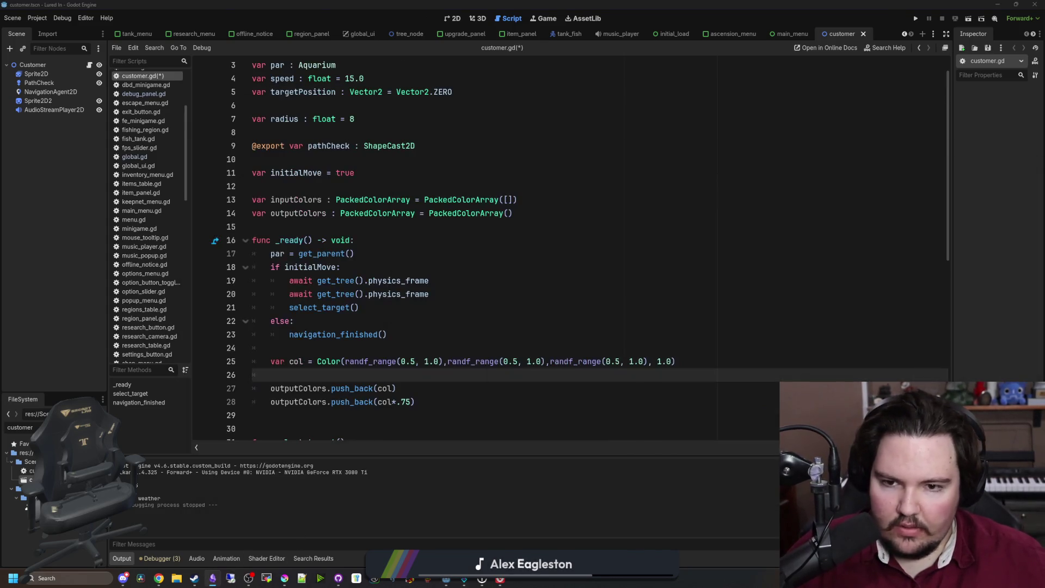
{"action": "left_click", "coordinate": [212, 578]}
{"action": "left_click", "coordinate": [284, 578]}
{"action": "left_click", "coordinate": [284, 578]}
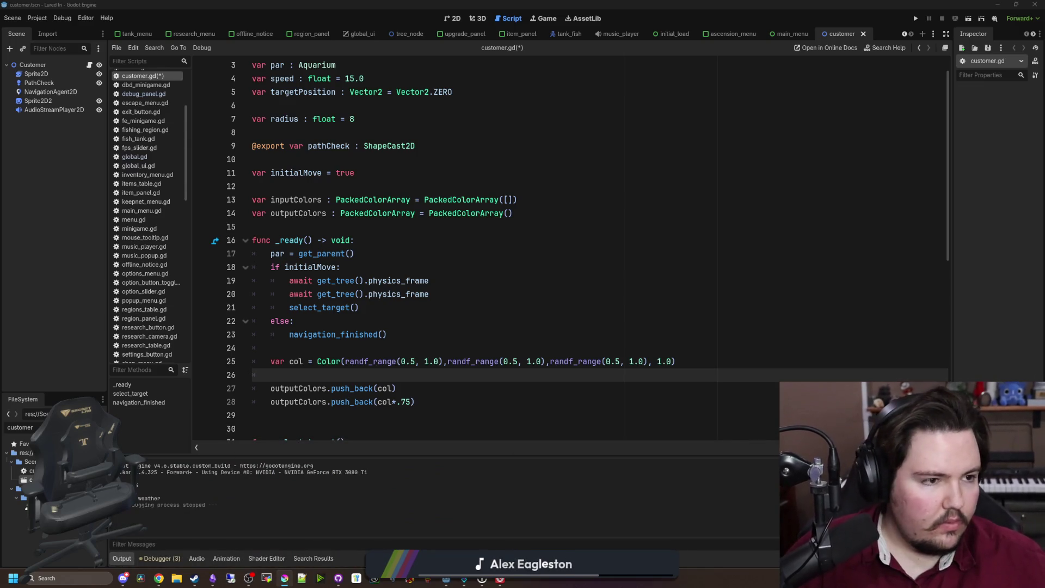
Step: Initialise inputColors on line 13 with Color("#f2f0e5") and Color("#b8b5b9"), fixing the quotes
{"action": "left_click", "coordinate": [575, 223]}
{"action": "left_click", "coordinate": [507, 200]}
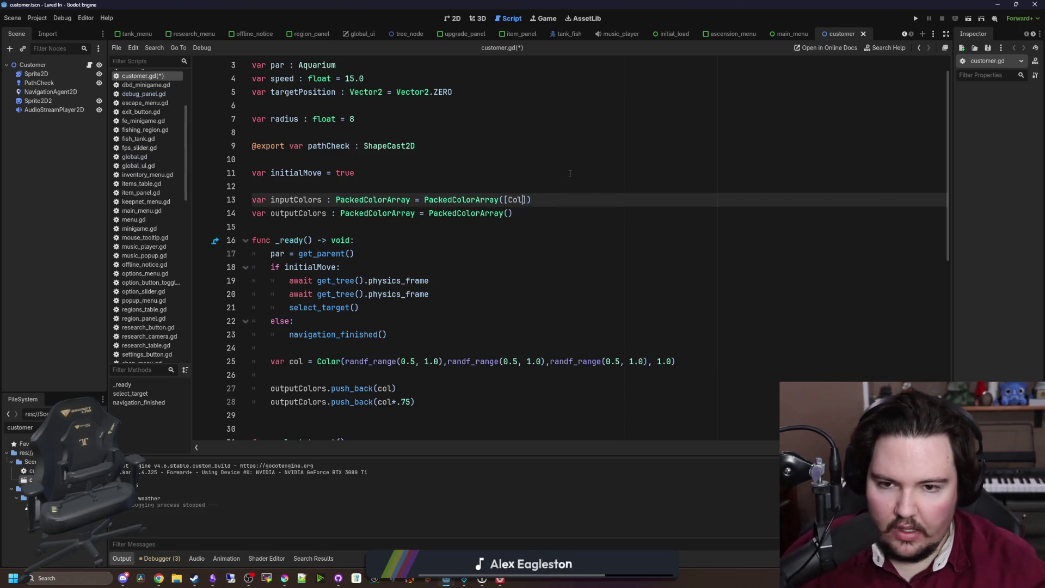
{"action": "type", "text": "or("}
{"action": "key", "text": "ctrl+v"}
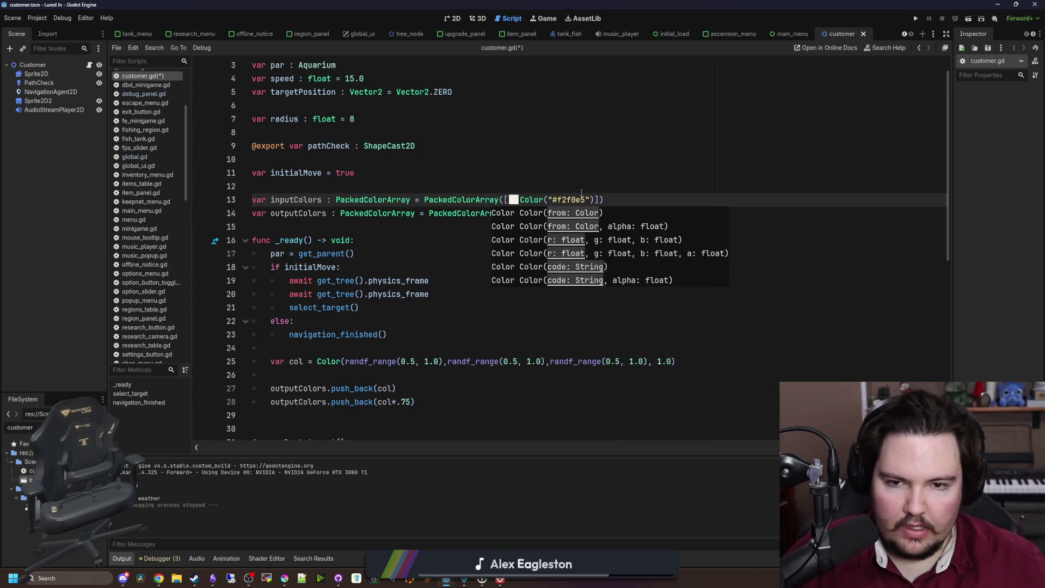
{"action": "left_click", "coordinate": [595, 199]}
{"action": "type", "text": ", Color("}
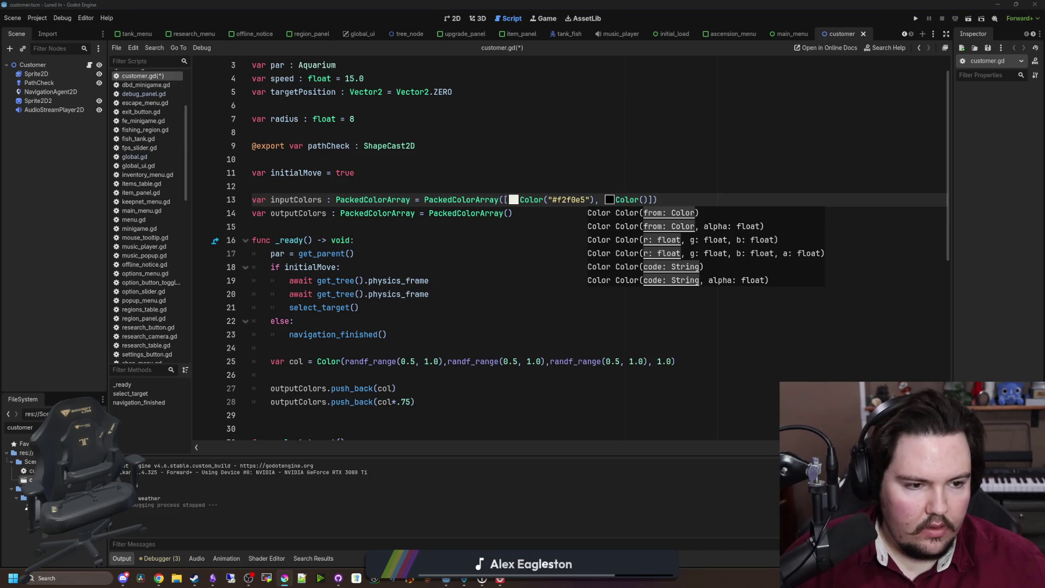
{"action": "left_click", "coordinate": [638, 198]}
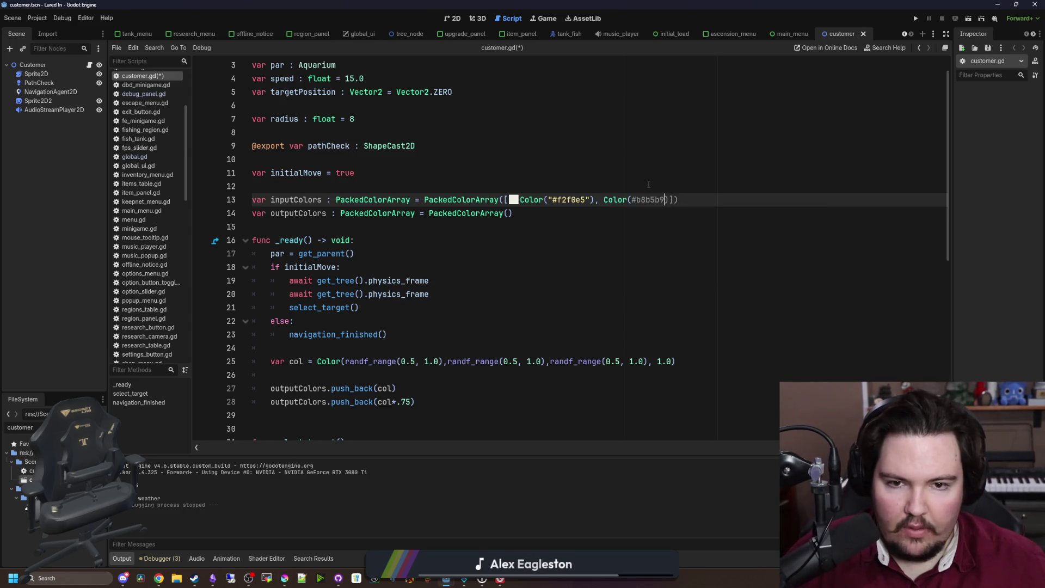
{"action": "key", "text": "ctrl+v"}
{"action": "left_click", "coordinate": [634, 199]}
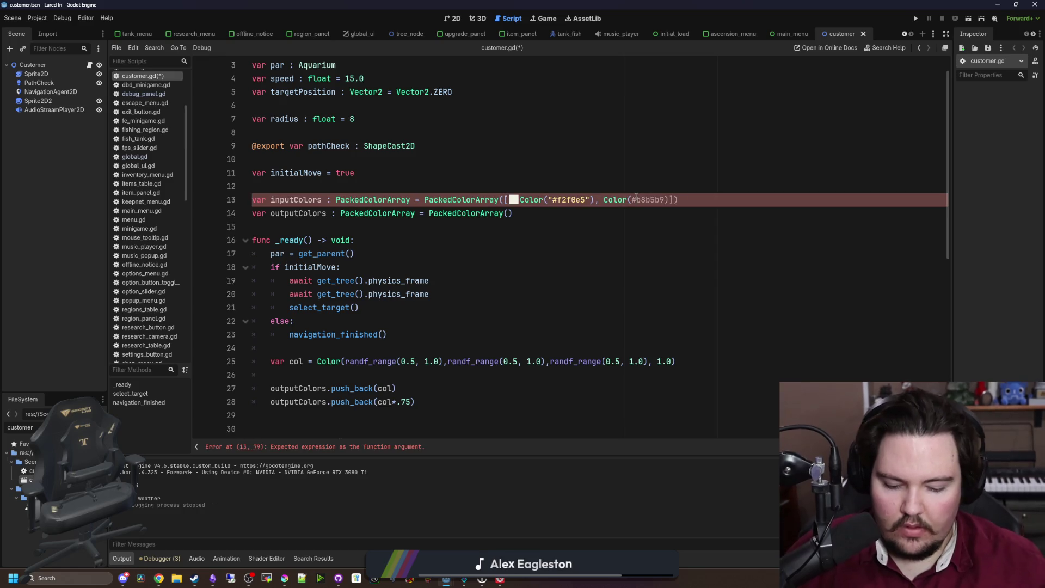
{"action": "key", "text": "Delete"}
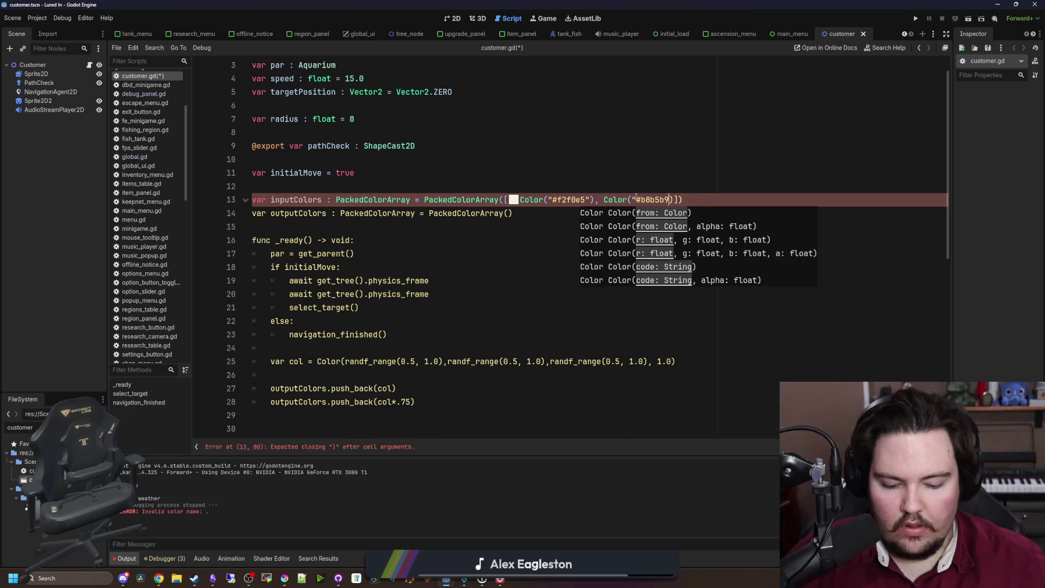
{"action": "type", "text": "\""}
{"action": "left_click", "coordinate": [587, 173]}
Step: Save customer.gd and start a new line after the push_back calls
{"action": "left_click", "coordinate": [548, 252]}
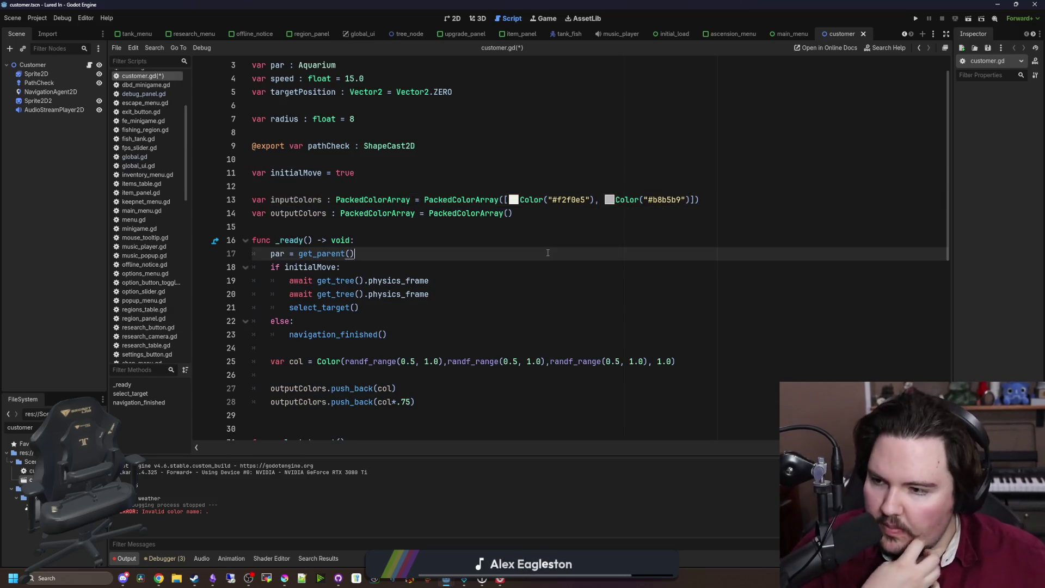
{"action": "key", "text": "Up"}
{"action": "key", "text": "Up"}
{"action": "scroll", "coordinate": [412, 329], "scroll_direction": "down", "scroll_amount": 1}
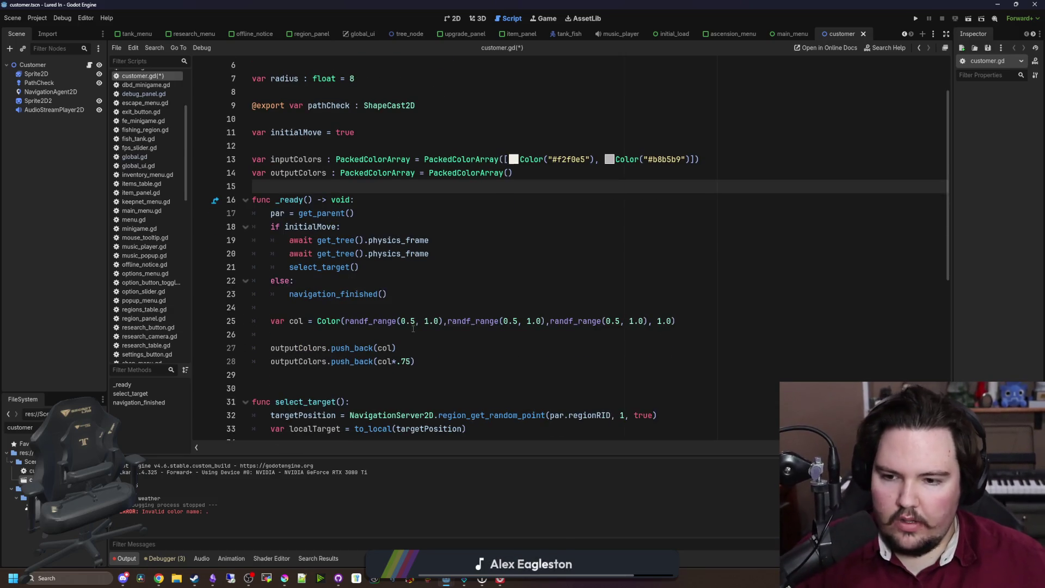
{"action": "double_click", "coordinate": [331, 365]}
{"action": "left_click", "coordinate": [394, 372]}
{"action": "key", "text": "ctrl+s"}
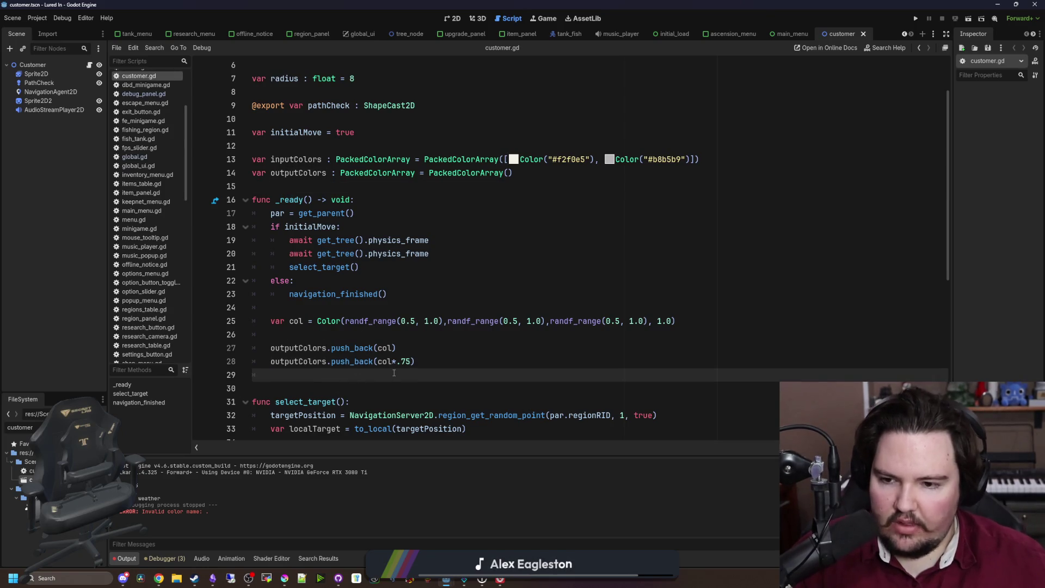
{"action": "key", "text": "Return"}
{"action": "left_click", "coordinate": [36, 74]}
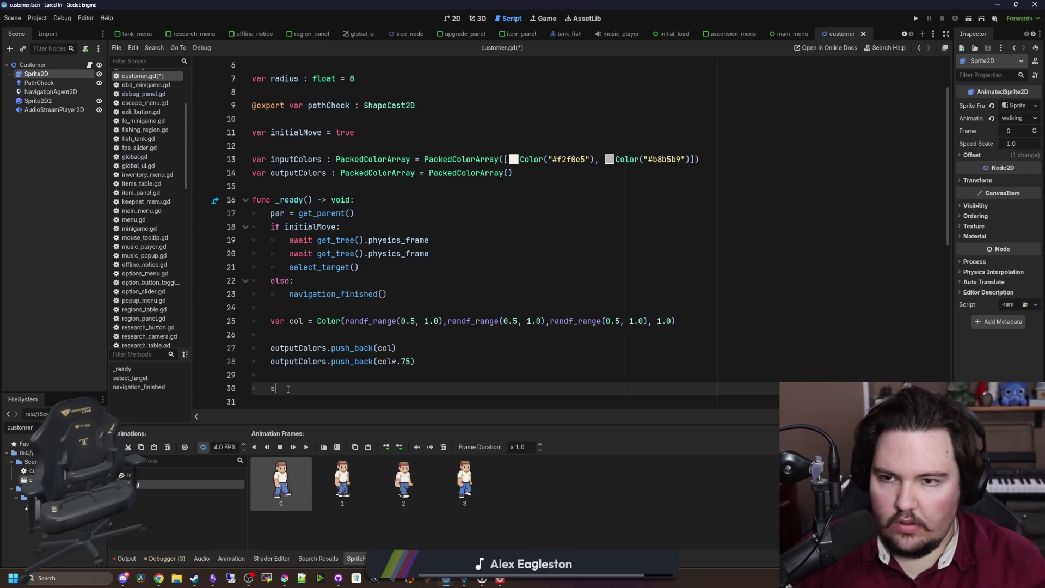
Step: Write a $Sprite2D.material.set_shader_parameter call on line 30 and duplicate it onto line 31
{"action": "type", "text": "e"}
{"action": "key", "text": "BackSpace"}
{"action": "key", "text": "BackSpace"}
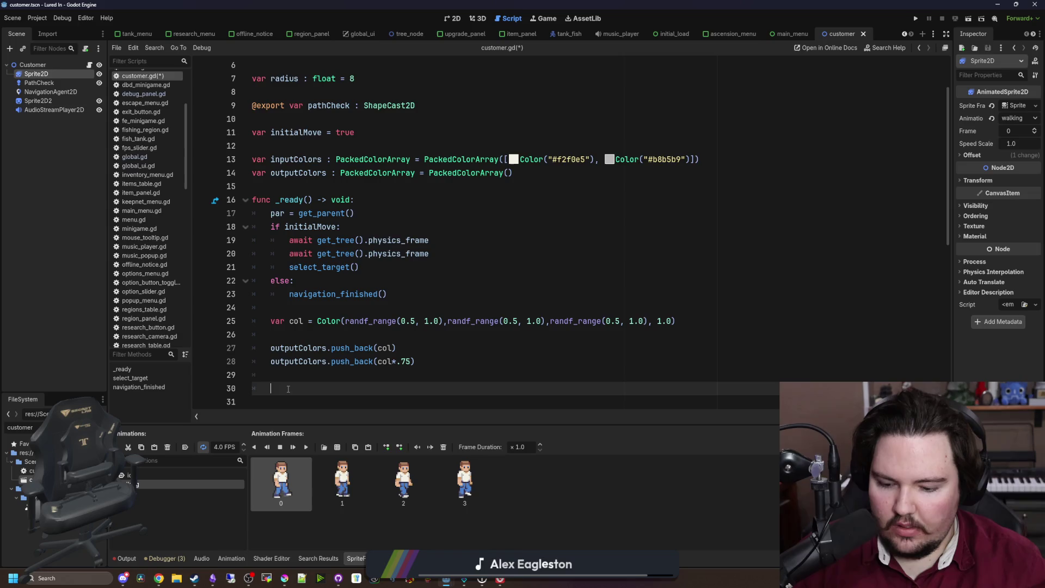
{"action": "type", "text": "$Sprite2D"}
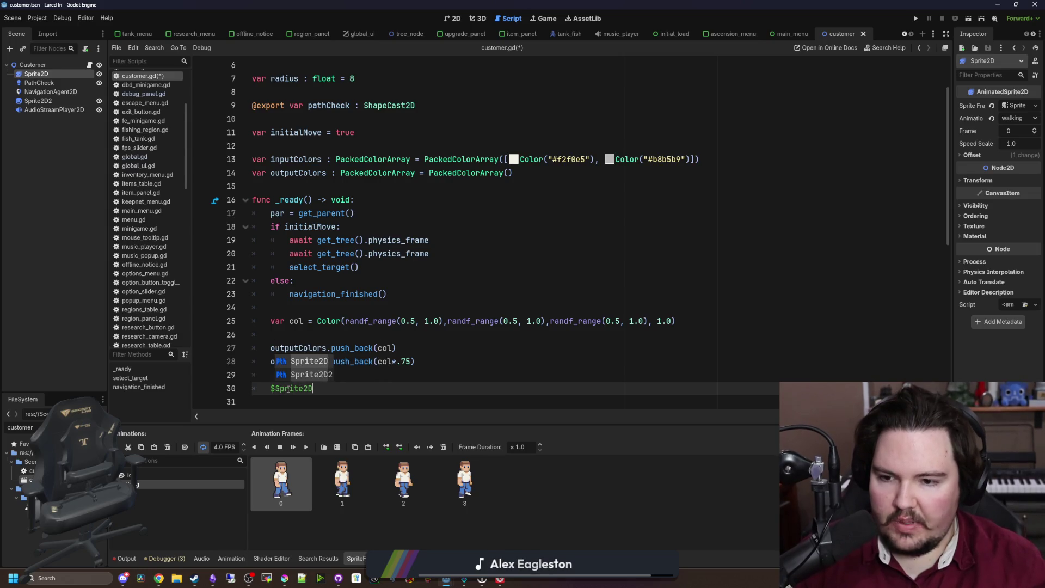
{"action": "type", "text": ".material.set_shader_parameter("}
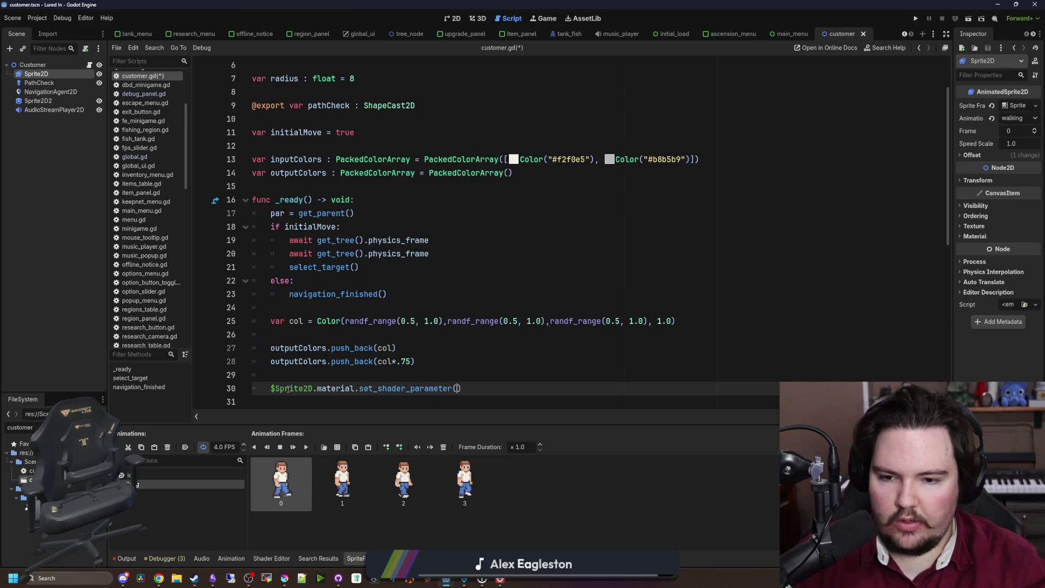
{"action": "scroll", "coordinate": [308, 348], "scroll_direction": "down", "scroll_amount": 1}
{"action": "left_click_drag", "start_coordinate": [462, 348], "coordinate": [270, 348]}
{"action": "key", "text": "ctrl+c"}
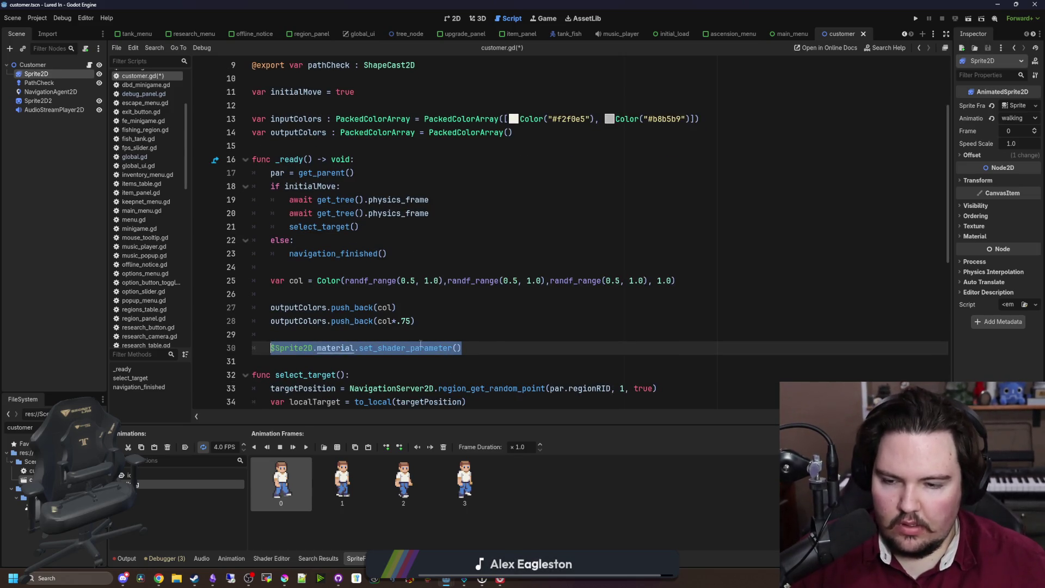
{"action": "left_click", "coordinate": [495, 344]}
{"action": "key", "text": "Return"}
{"action": "key", "text": "ctrl+v"}
{"action": "key", "text": "Return"}
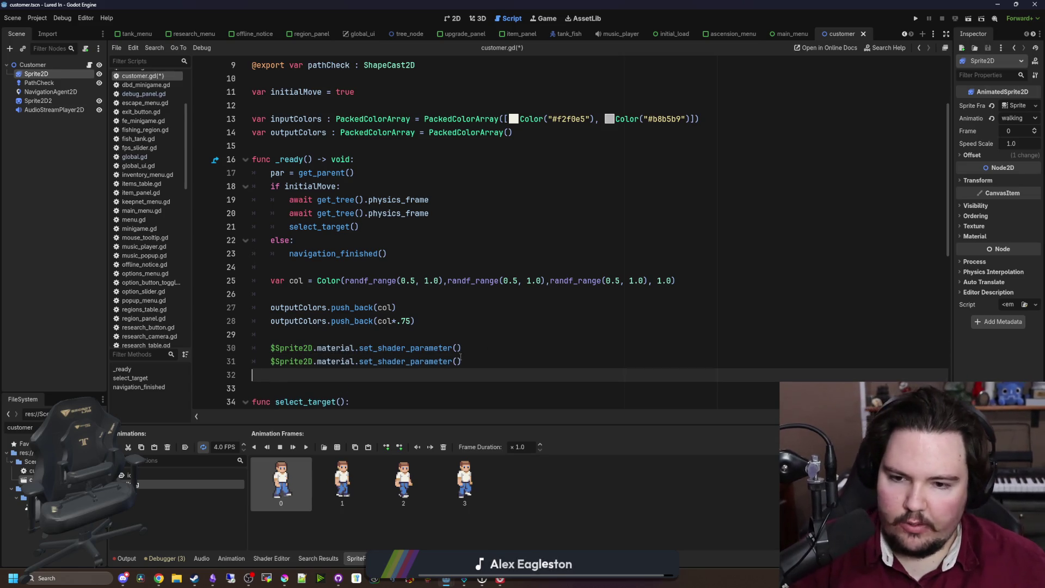
Step: Set the two calls' arguments to "input", inputColors and "output", outputColors
{"action": "left_click", "coordinate": [458, 348]}
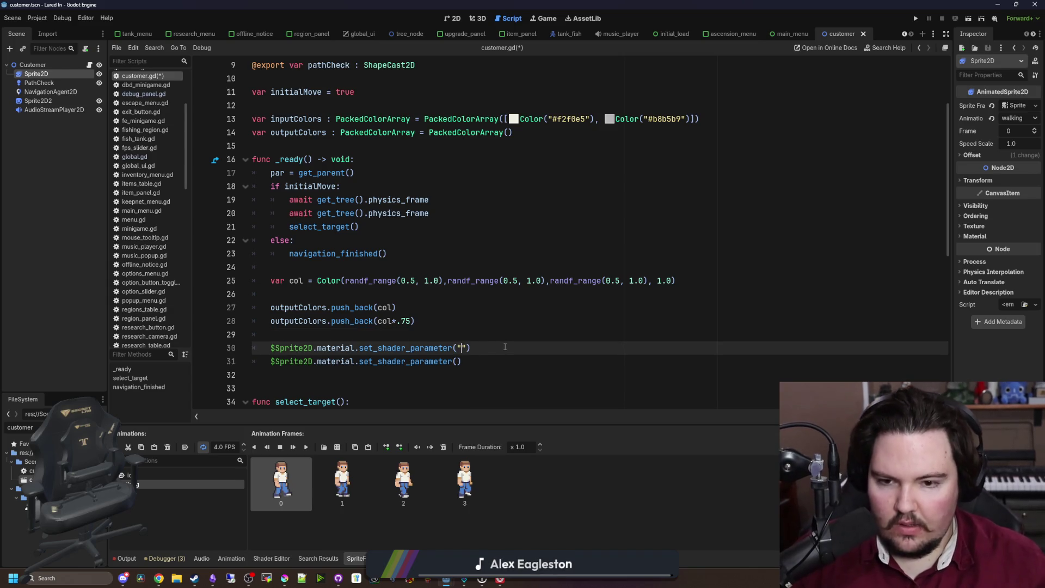
{"action": "key", "text": "Down"}
{"action": "key", "text": "Left"}
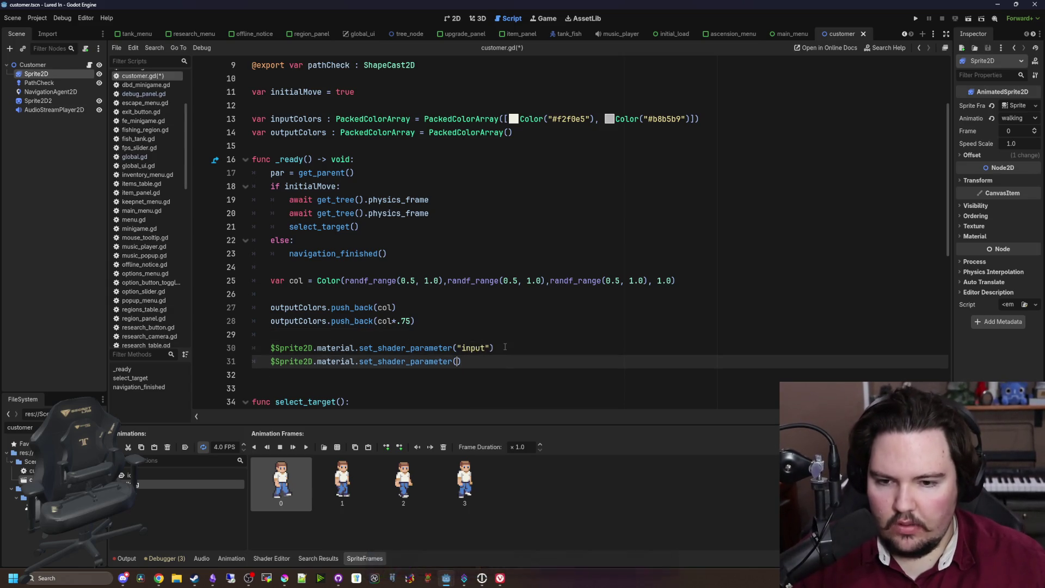
{"action": "type", "text": "\"inpu"}
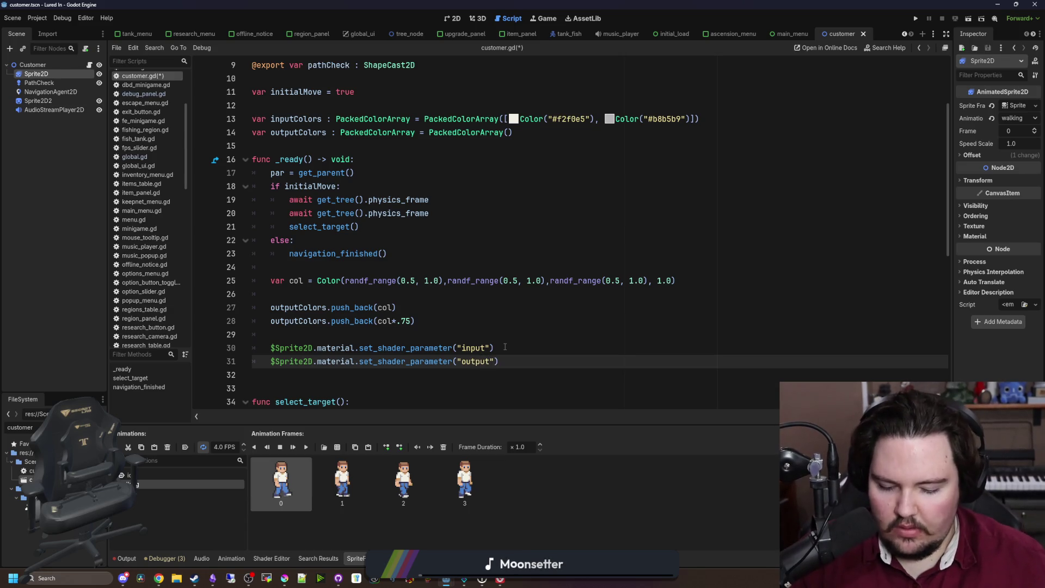
{"action": "type", "text": "t"}
{"action": "key", "text": "Return"}
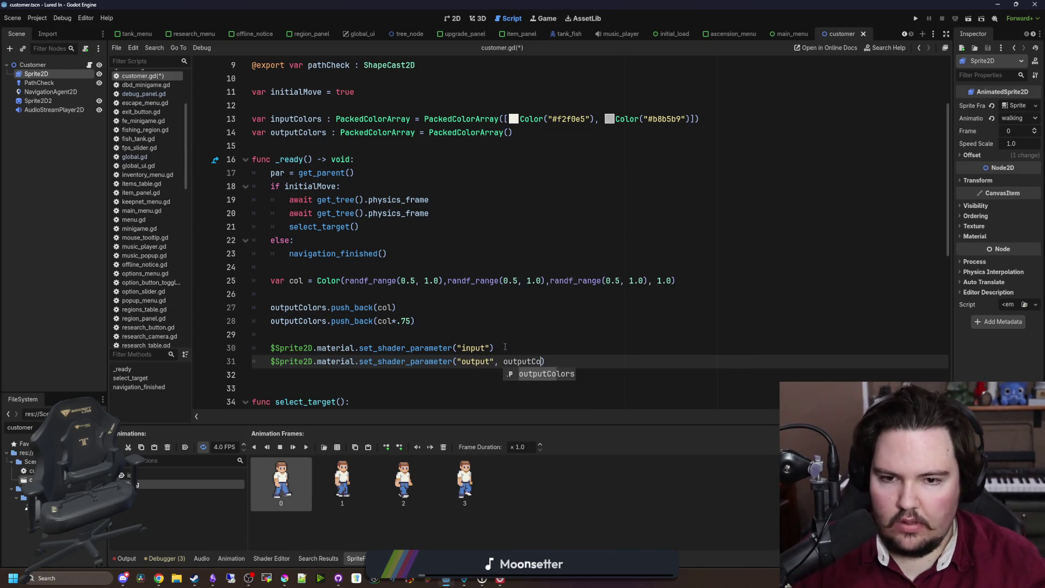
{"action": "key", "text": "Up"}
{"action": "key", "text": "Left"}
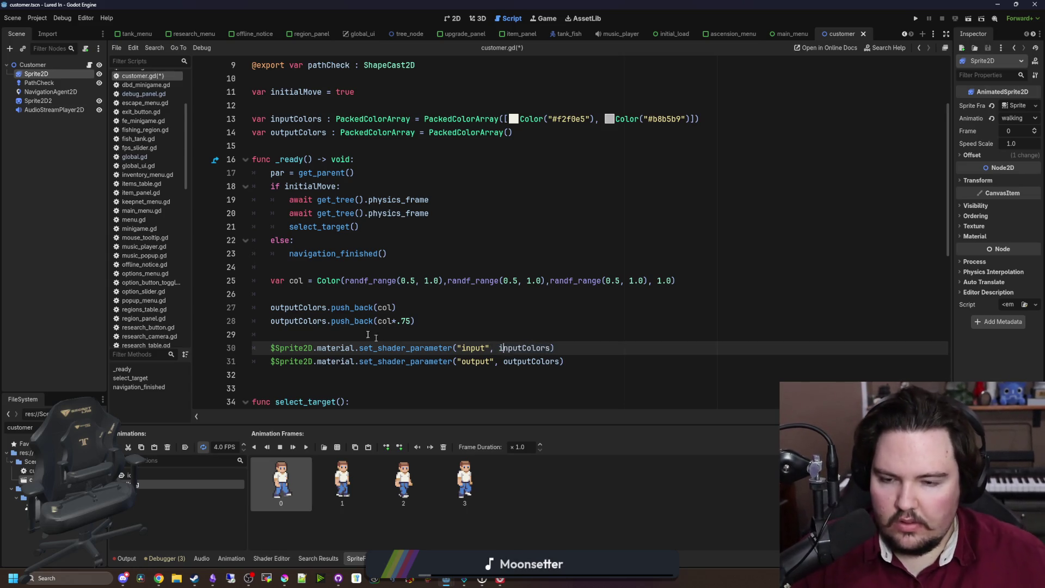
Step: Reselect the Sprite2D node and widen the Inspector panel
{"action": "left_click", "coordinate": [39, 82]}
{"action": "left_click", "coordinate": [36, 74]}
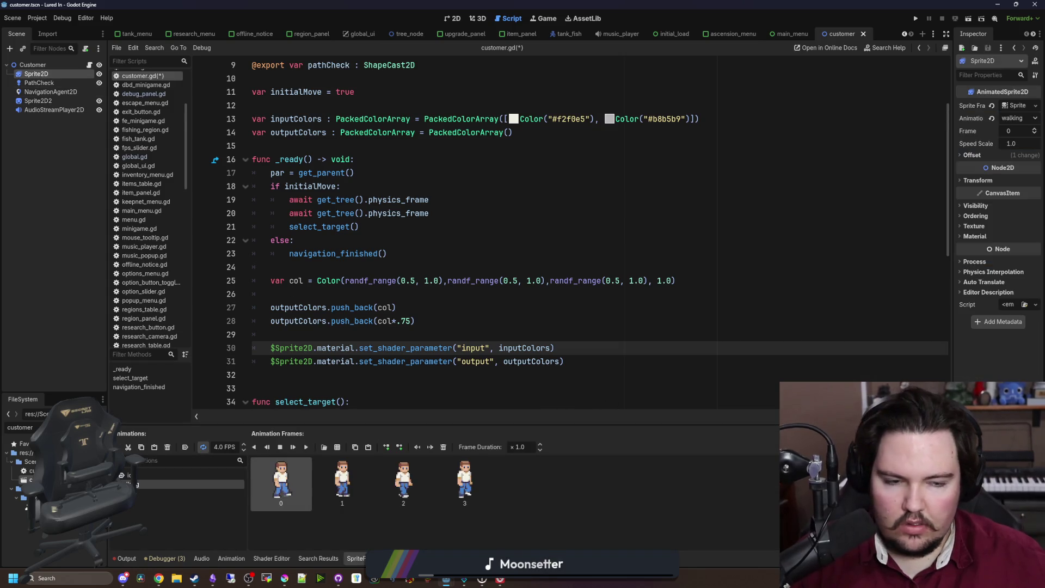
{"action": "left_click_drag", "start_coordinate": [953, 325], "coordinate": [829, 317]}
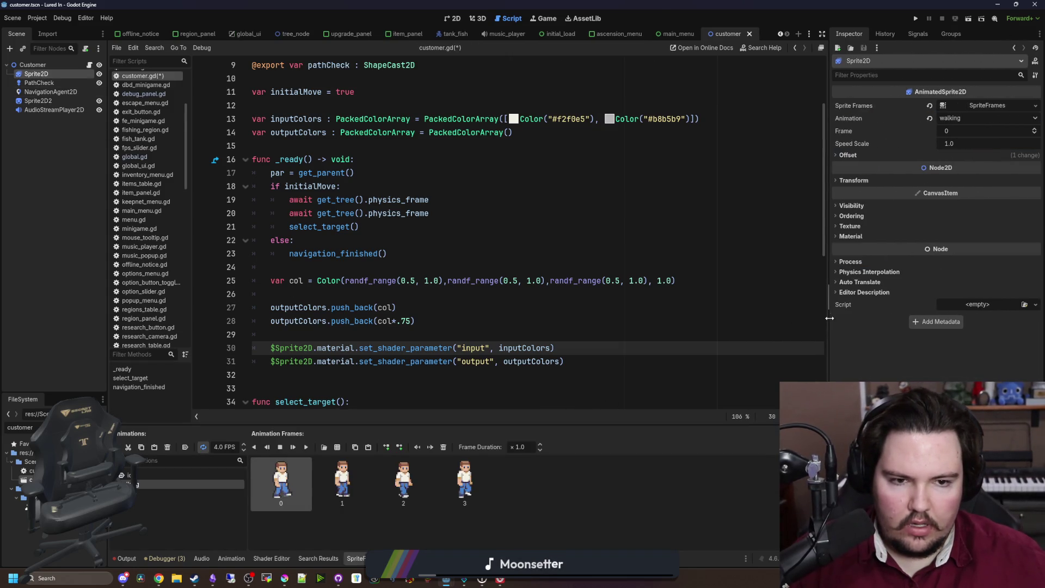
Step: Give the Sprite2D a new ShaderMaterial whose shader is a new color_swap.gdshader
{"action": "left_click", "coordinate": [850, 236]}
{"action": "left_click", "coordinate": [974, 254]}
{"action": "left_click", "coordinate": [996, 279]}
{"action": "left_click", "coordinate": [982, 256]}
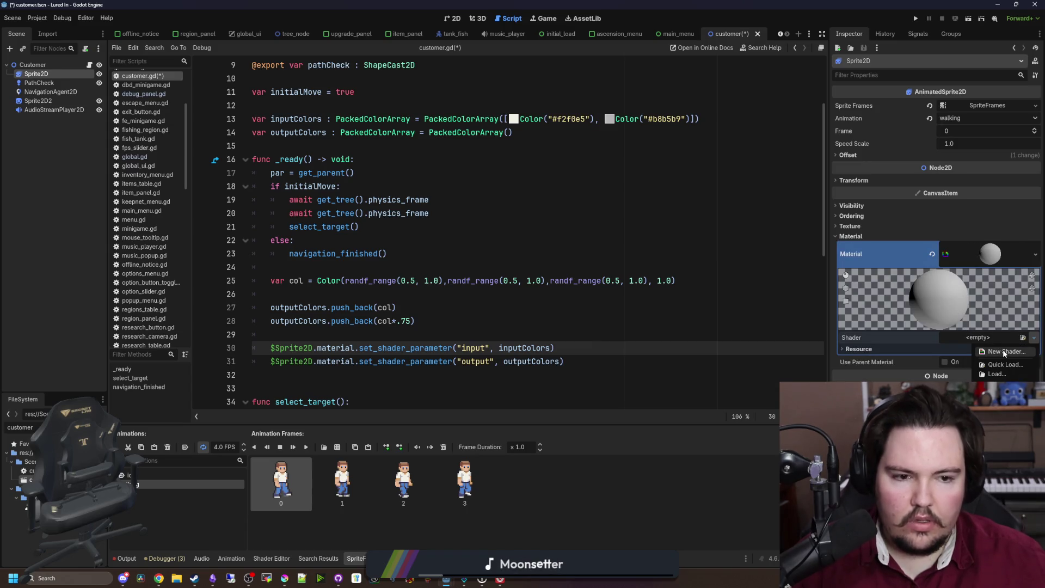
{"action": "left_click", "coordinate": [1004, 353]}
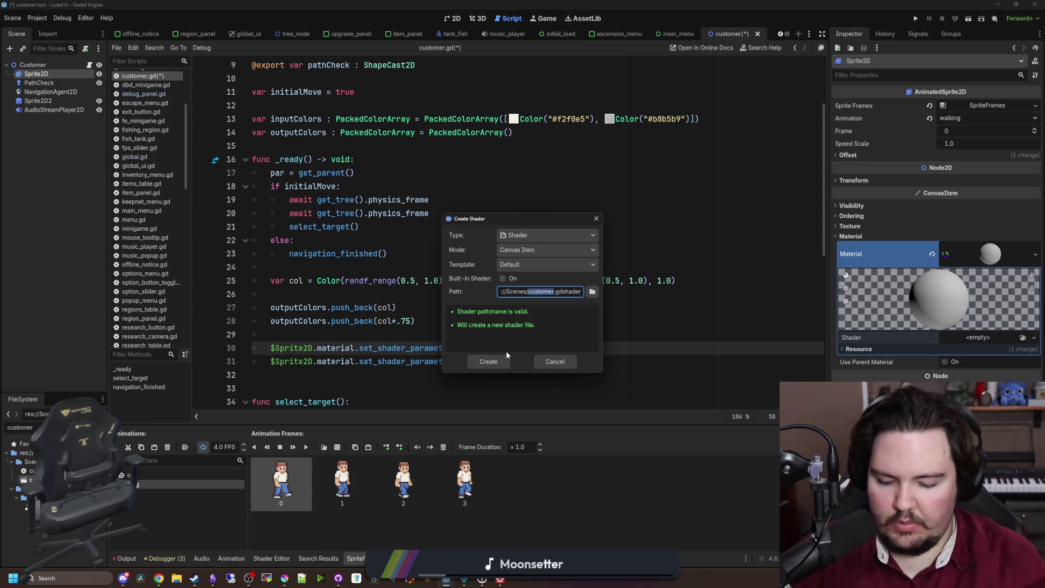
{"action": "type", "text": "color_swap"}
{"action": "key", "text": "Return"}
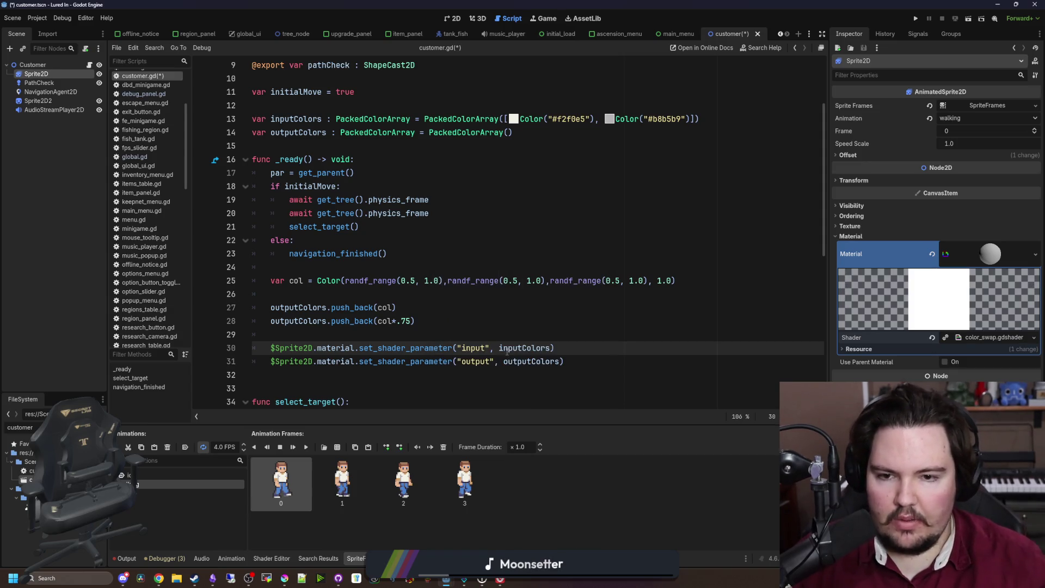
{"action": "mouse_move", "coordinate": [448, 582]}
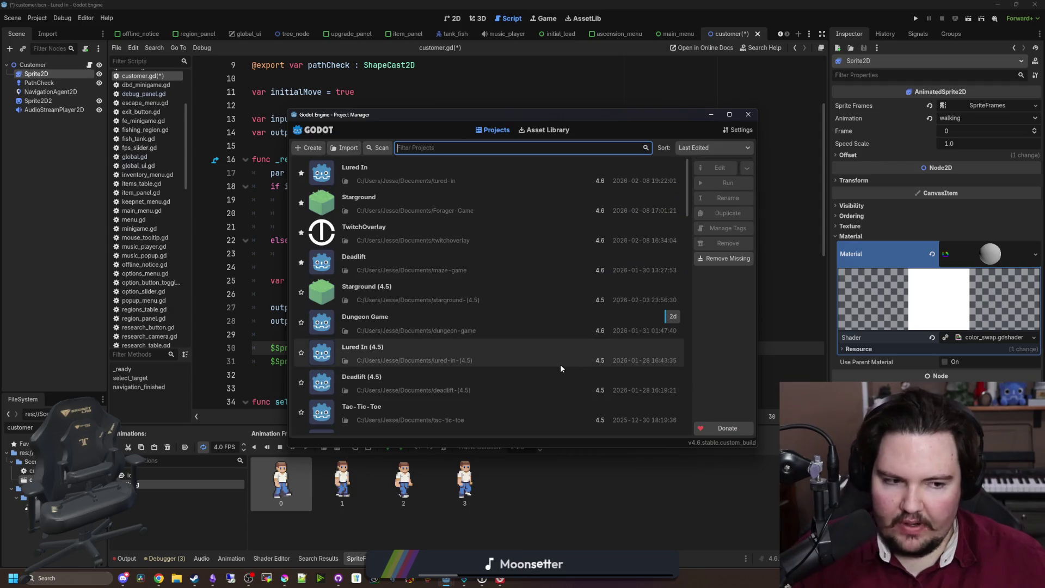
Step: Open Starground, filter FileSystem for color_swa, open color_swap.gdshader and select all its code
{"action": "double_click", "coordinate": [412, 190]}
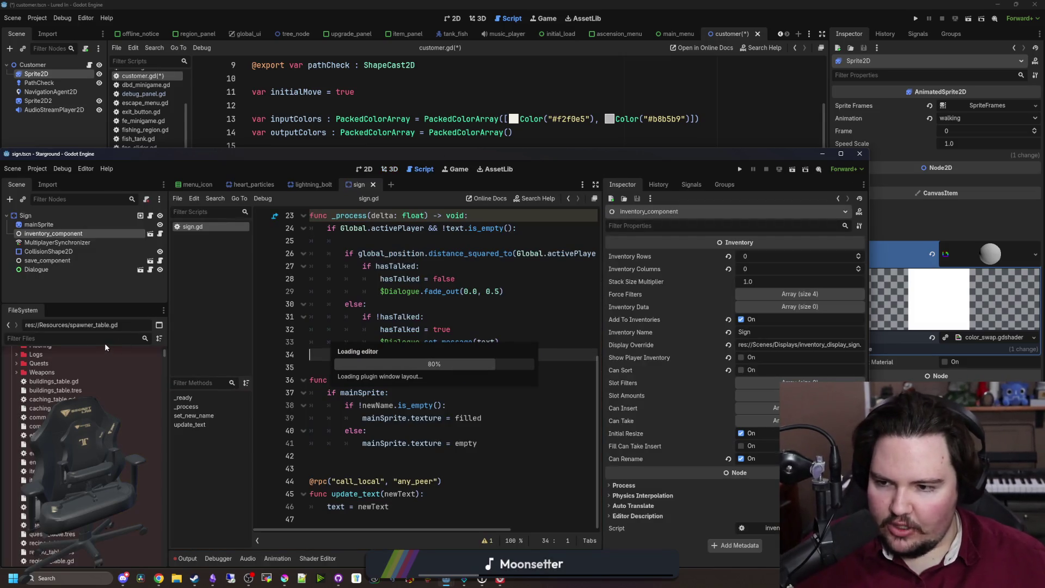
{"action": "left_click", "coordinate": [96, 340]}
{"action": "type", "text": "color_swa"}
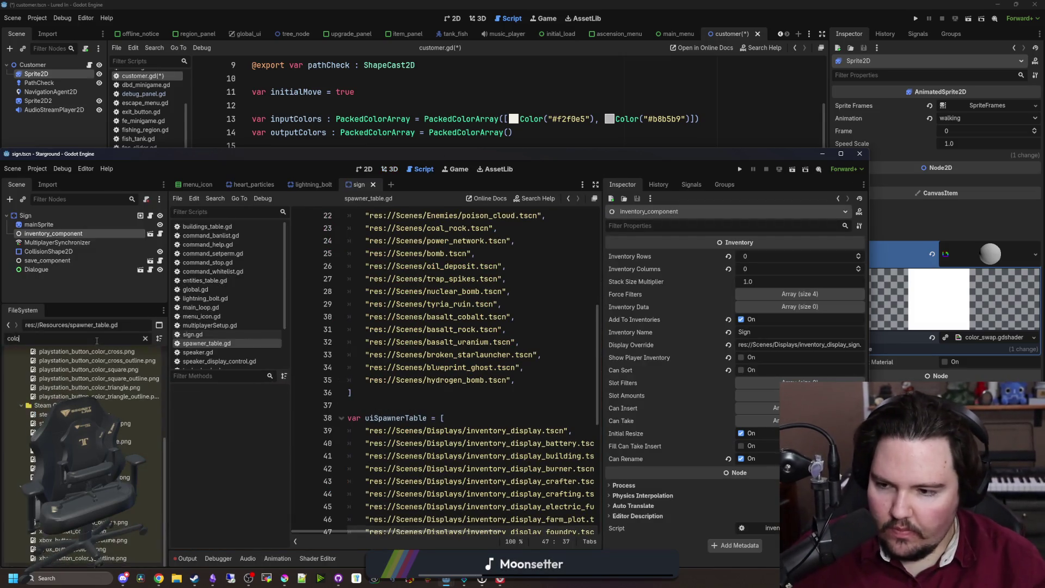
{"action": "double_click", "coordinate": [58, 381]}
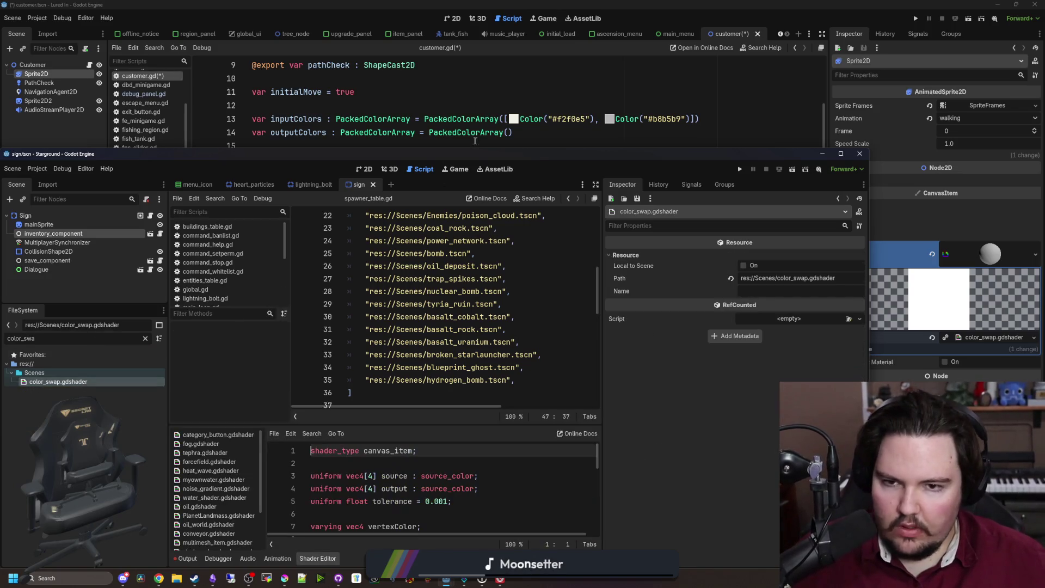
{"action": "left_click_drag", "start_coordinate": [472, 154], "coordinate": [468, 1]}
{"action": "scroll", "coordinate": [428, 495], "scroll_direction": "down", "scroll_amount": 7}
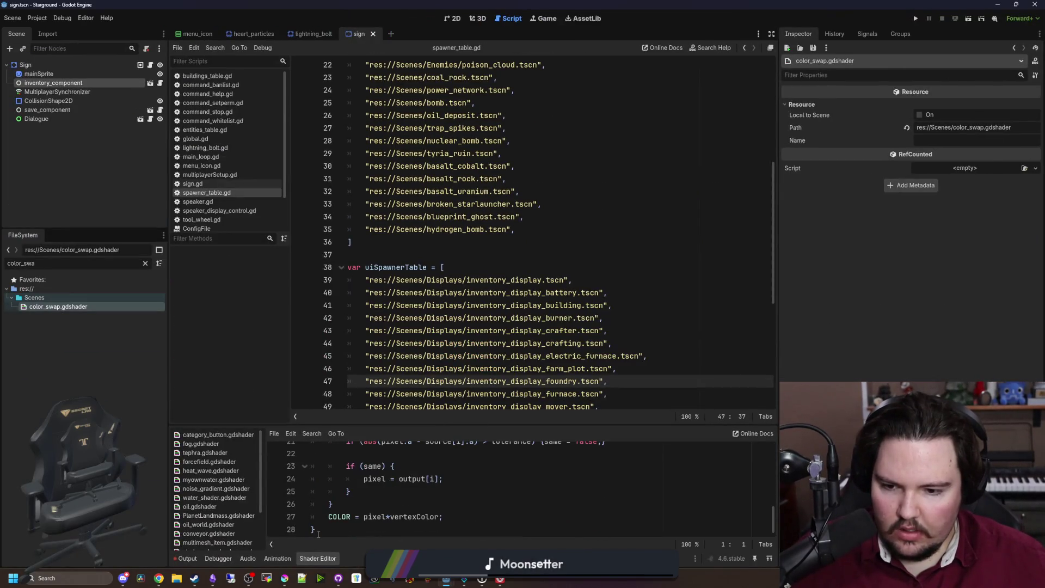
{"action": "key", "text": "ctrl+a"}
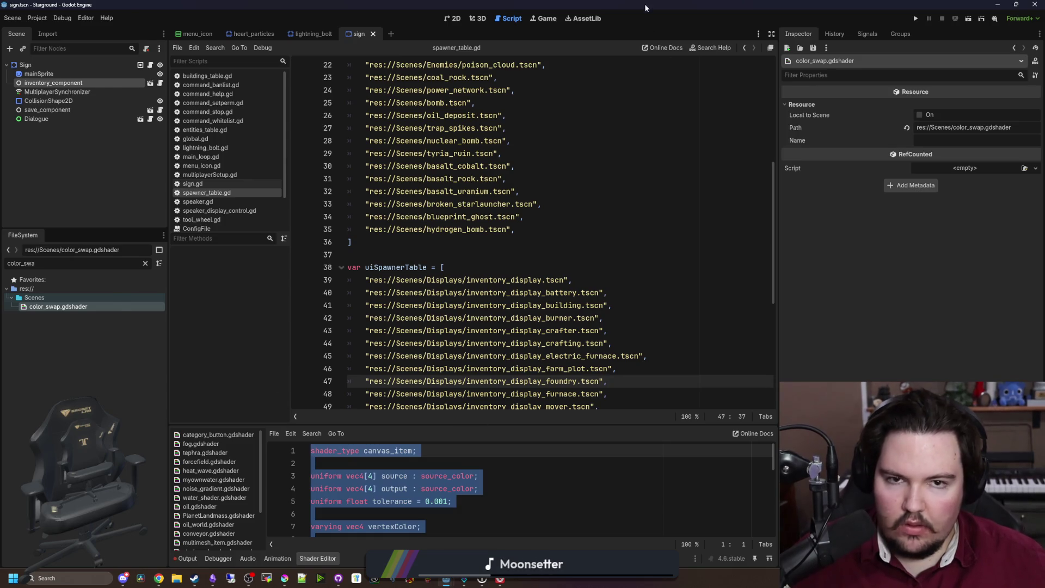
{"action": "key", "text": "alt+Tab"}
Step: Replace Lured In's default color_swap.gdshader code with the copied colour-swap shader
{"action": "scroll", "coordinate": [360, 382], "scroll_direction": "down", "scroll_amount": 1}
{"action": "left_click", "coordinate": [360, 347]}
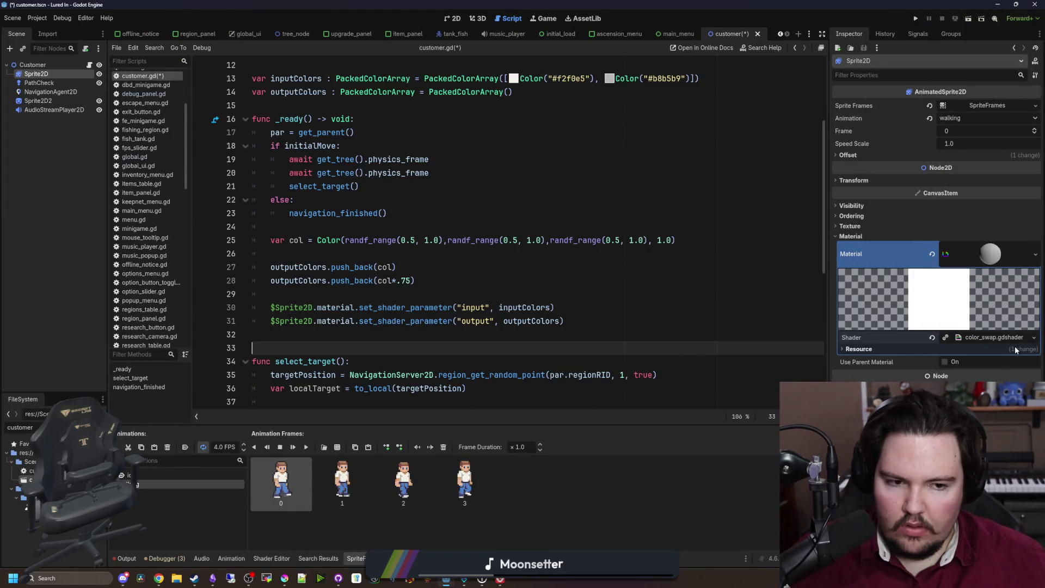
{"action": "left_click", "coordinate": [994, 337]}
{"action": "key", "text": "ctrl+a"}
{"action": "key", "text": "ctrl+v"}
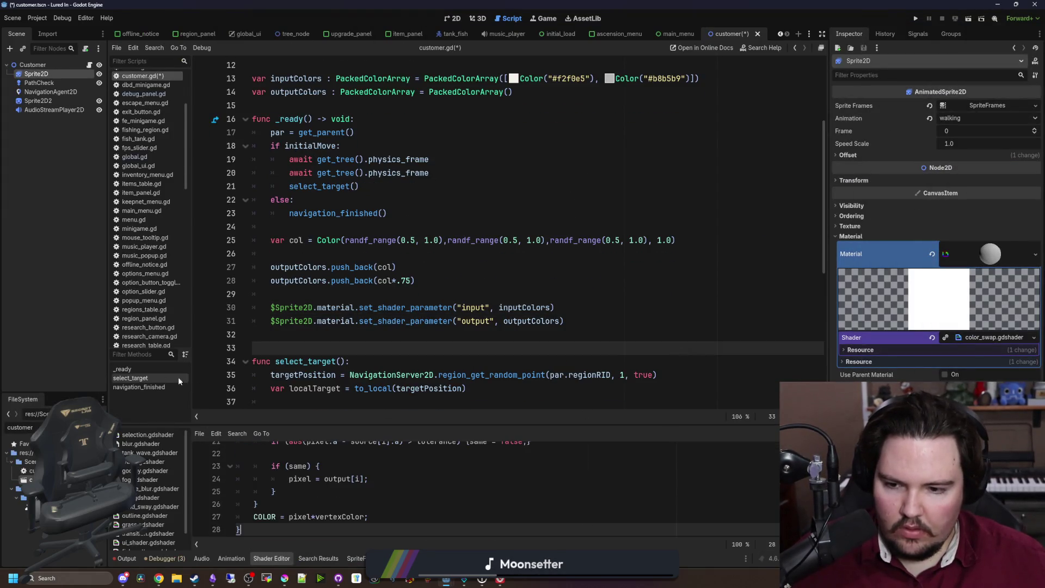
{"action": "left_click_drag", "start_coordinate": [347, 423], "coordinate": [347, 244]}
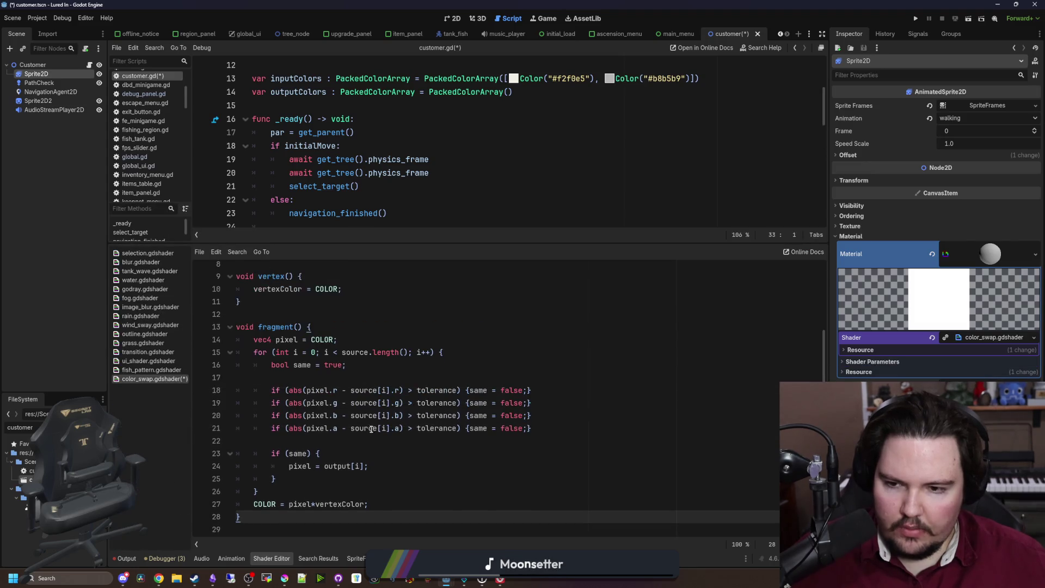
{"action": "scroll", "coordinate": [343, 381], "scroll_direction": "up", "scroll_amount": 3}
{"action": "left_click", "coordinate": [340, 329]}
{"action": "scroll", "coordinate": [330, 374], "scroll_direction": "down", "scroll_amount": 2}
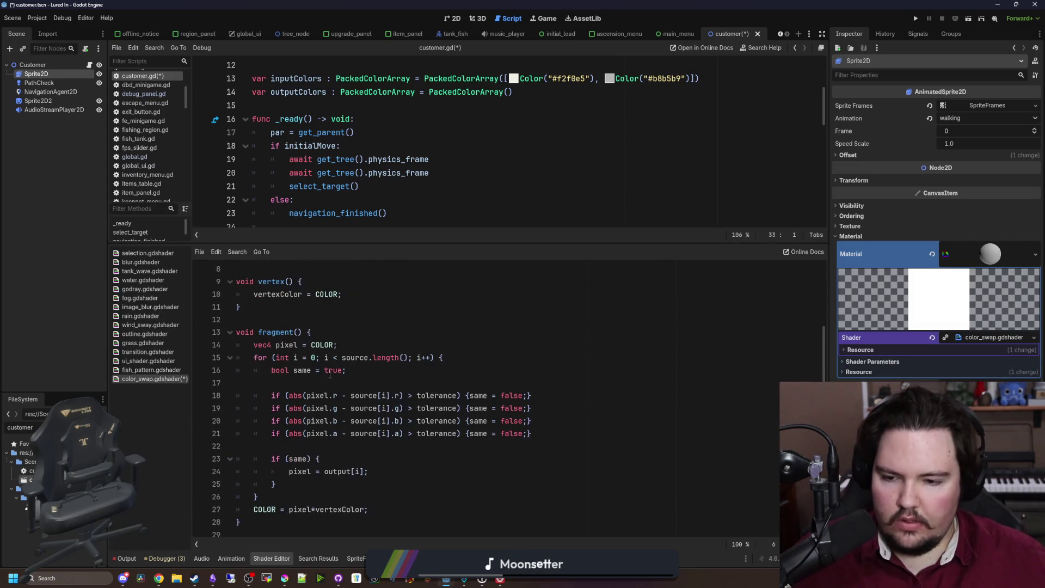
{"action": "scroll", "coordinate": [347, 409], "scroll_direction": "up", "scroll_amount": 3}
{"action": "scroll", "coordinate": [361, 154], "scroll_direction": "up", "scroll_amount": 4}
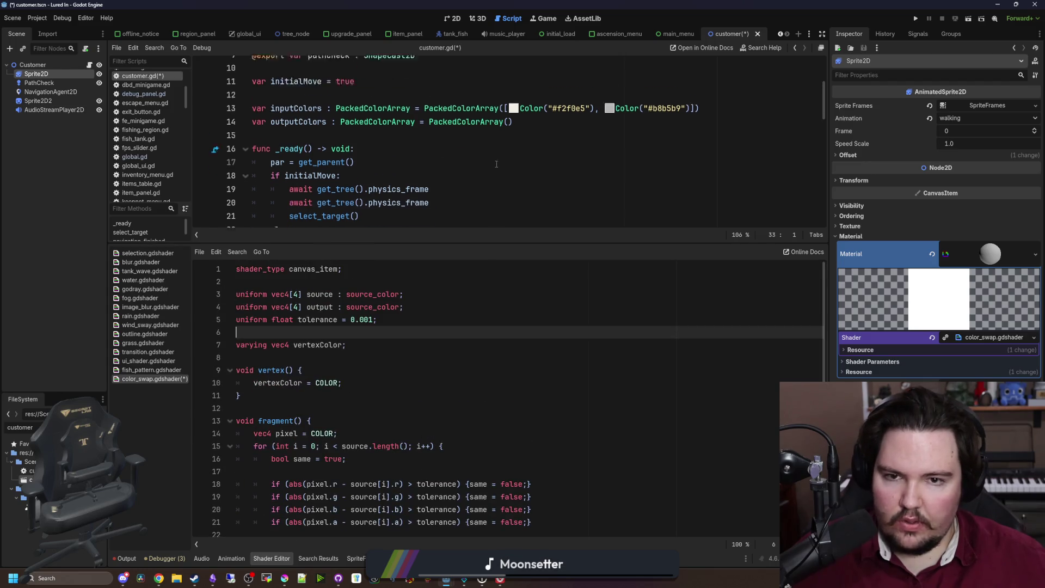
{"action": "scroll", "coordinate": [306, 122], "scroll_direction": "down", "scroll_amount": 1}
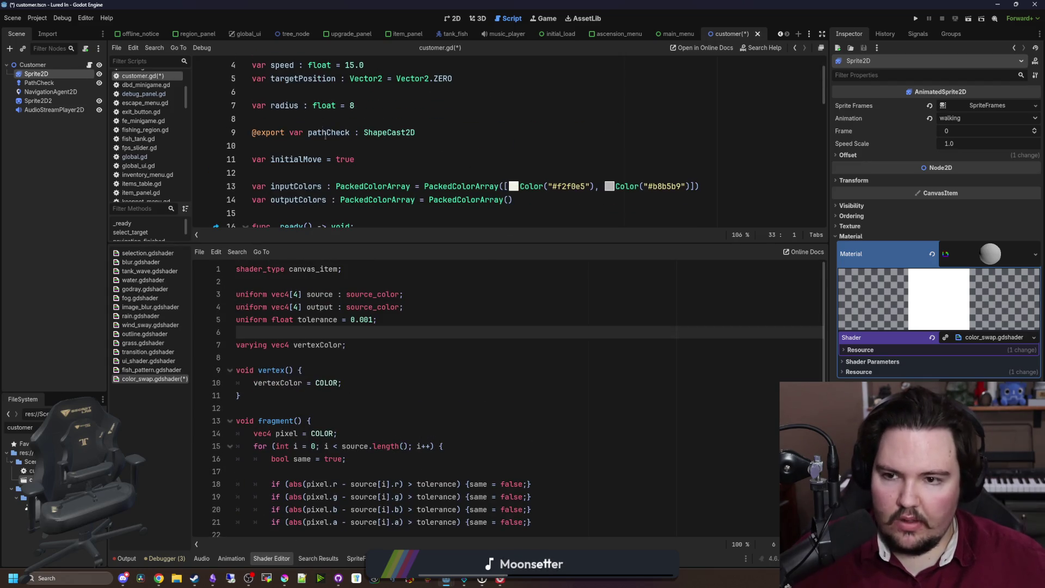
Step: Rename the "input" shader parameter to "source" in line 30 of customer.gd
{"action": "left_click", "coordinate": [331, 173]}
{"action": "scroll", "coordinate": [348, 174], "scroll_direction": "down", "scroll_amount": 3}
{"action": "scroll", "coordinate": [352, 178], "scroll_direction": "down", "scroll_amount": 3}
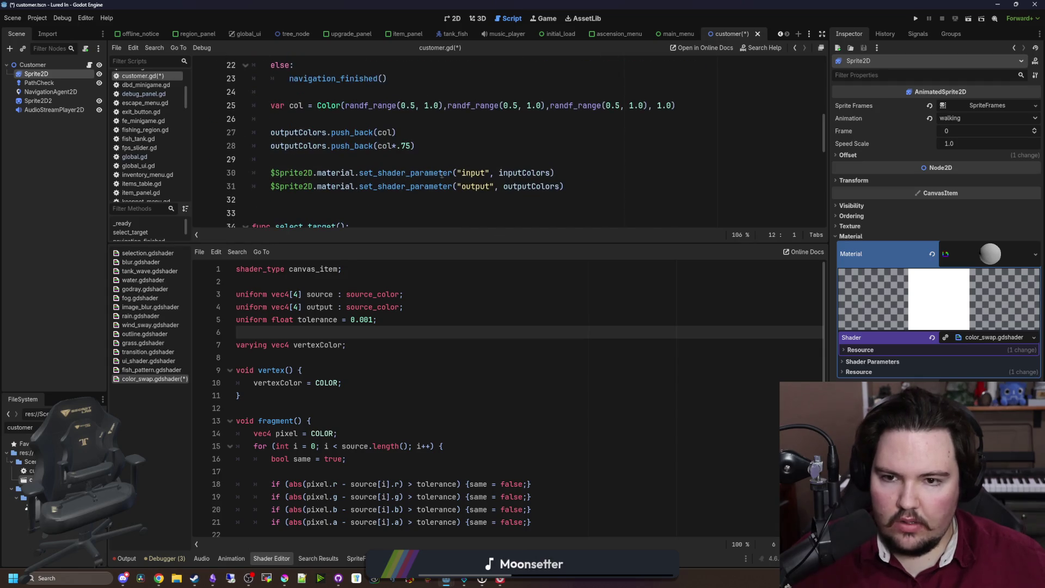
{"action": "double_click", "coordinate": [471, 173]}
{"action": "type", "text": "source"}
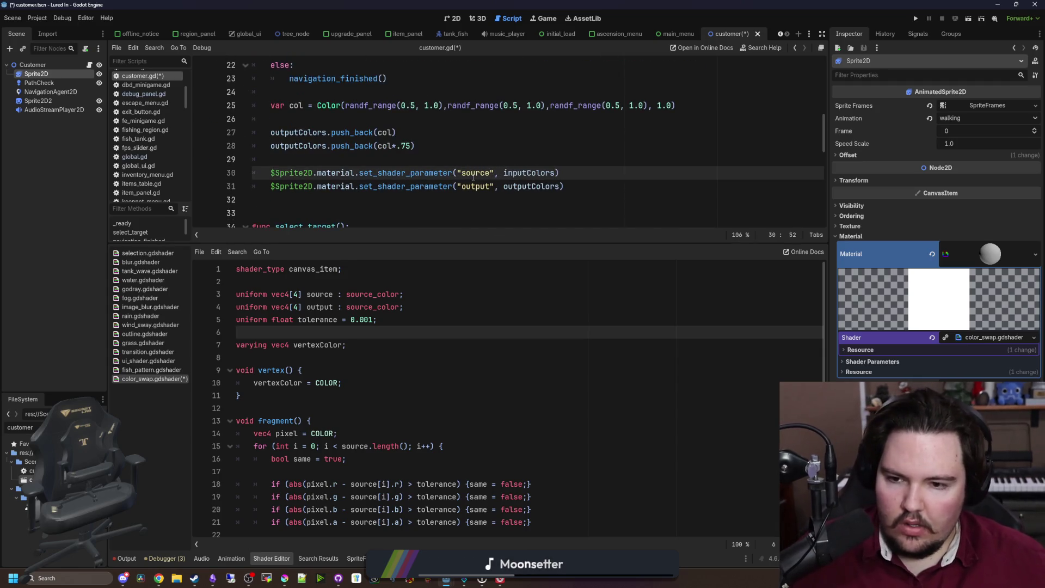
{"action": "key", "text": "Up"}
{"action": "key", "text": "Up"}
Step: Expand the material's shader parameters, review the code, and save the scene and scripts
{"action": "left_click", "coordinate": [903, 361]}
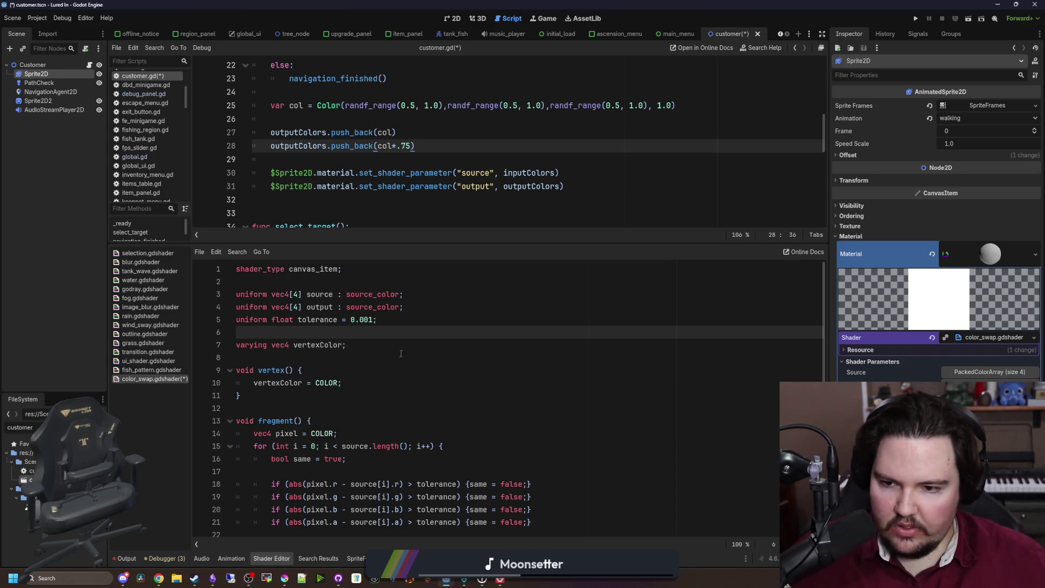
{"action": "key", "text": "Down"}
{"action": "key", "text": "Down"}
{"action": "scroll", "coordinate": [301, 360], "scroll_direction": "down", "scroll_amount": 2}
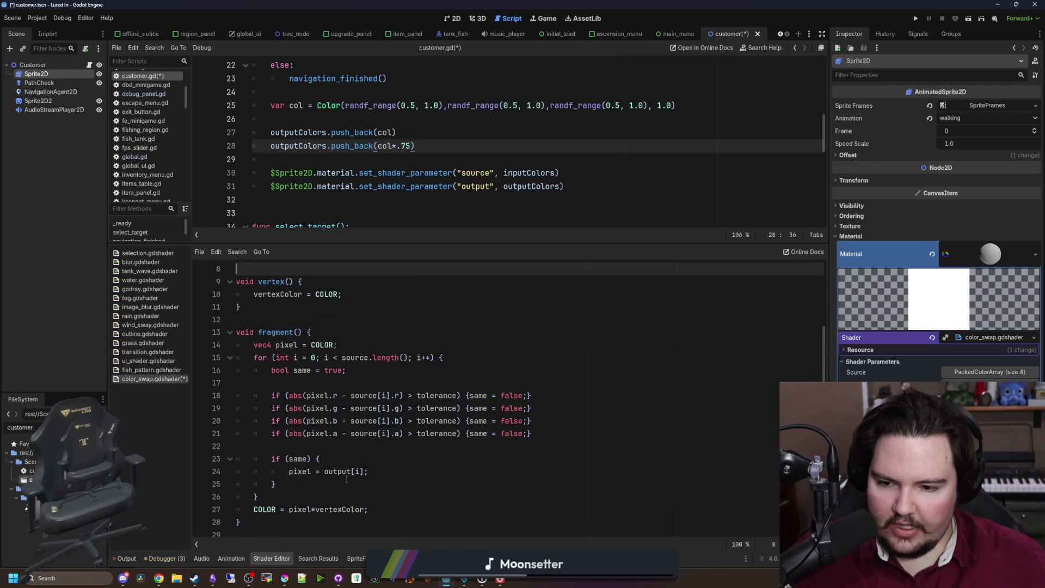
{"action": "scroll", "coordinate": [357, 509], "scroll_direction": "up", "scroll_amount": 2}
{"action": "left_click", "coordinate": [375, 199]}
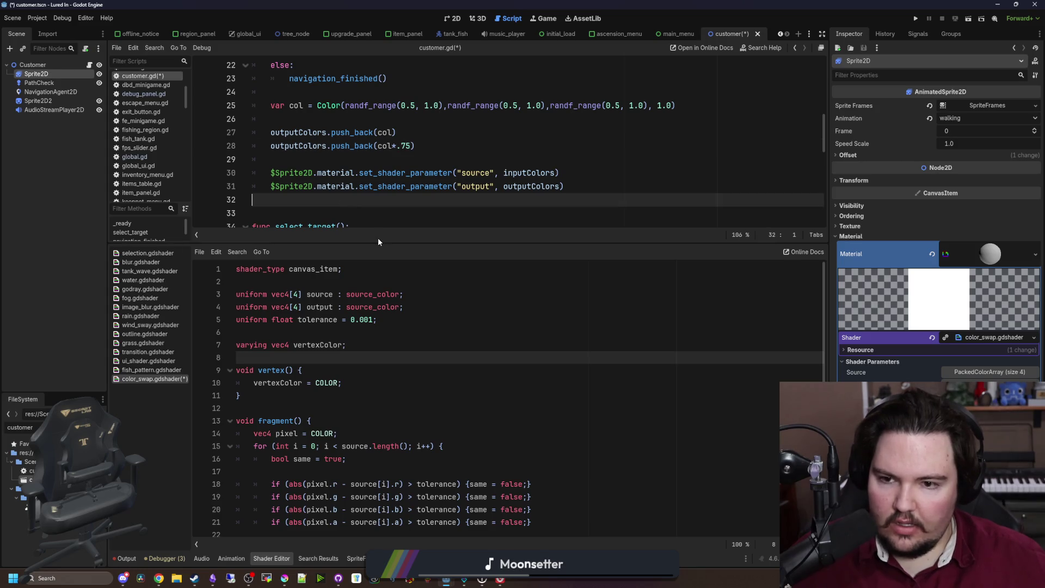
{"action": "left_click_drag", "start_coordinate": [376, 243], "coordinate": [377, 405]}
{"action": "scroll", "coordinate": [223, 214], "scroll_direction": "up", "scroll_amount": 3}
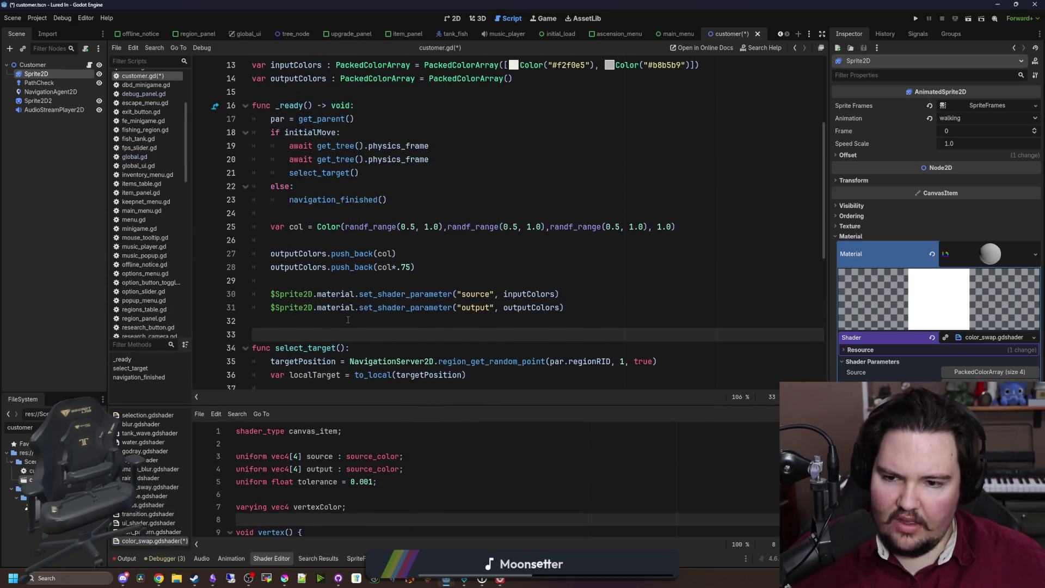
{"action": "key", "text": "ctrl+s"}
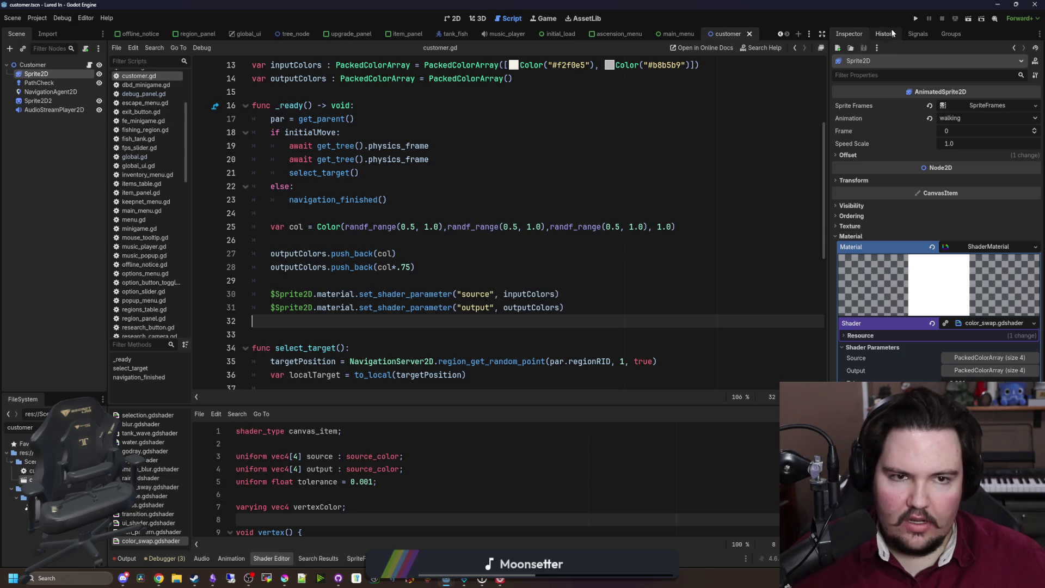
{"action": "left_click", "coordinate": [916, 19]}
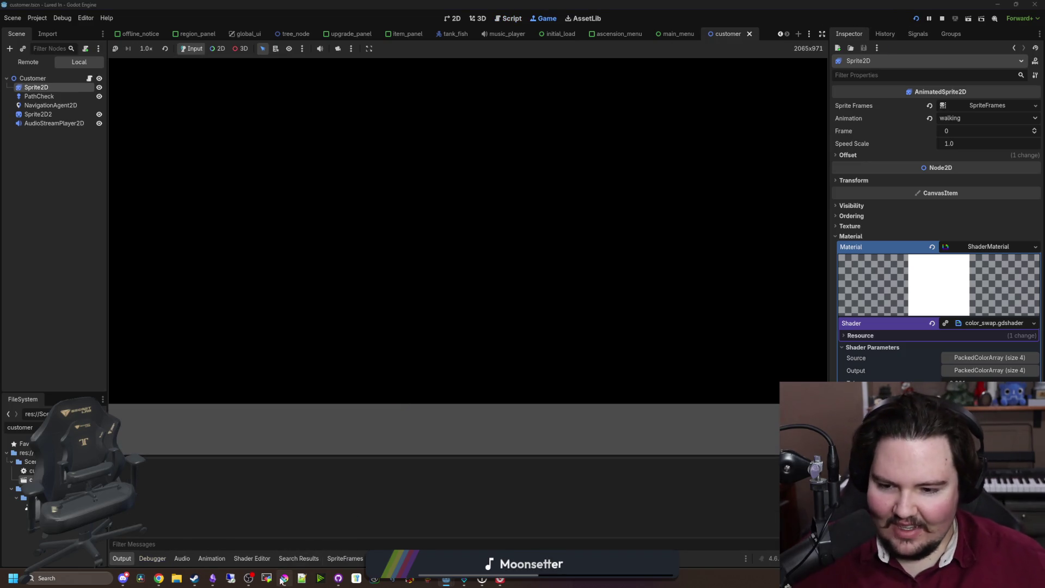
{"action": "mouse_move", "coordinate": [282, 580]}
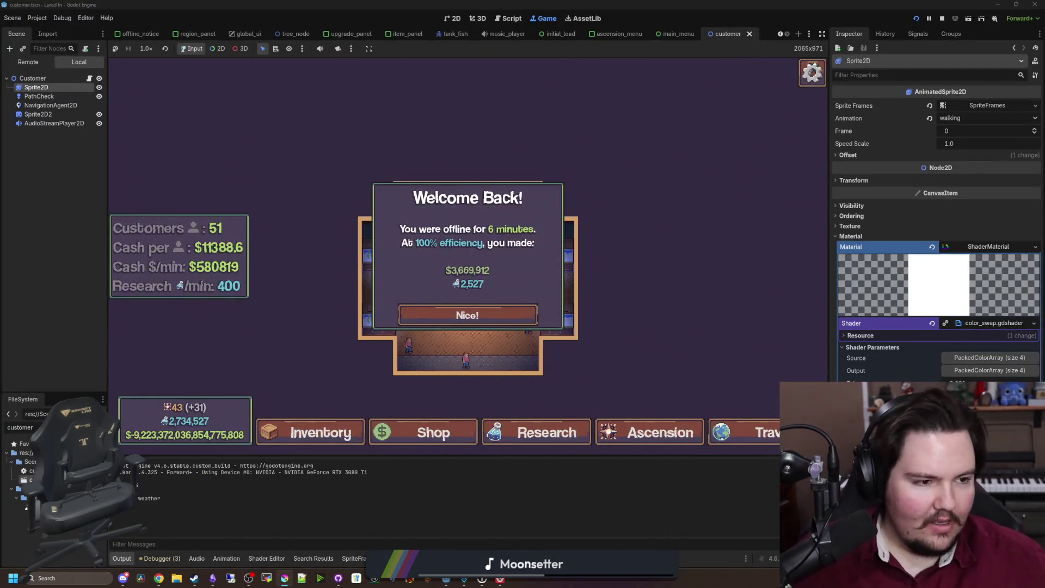
{"action": "left_click", "coordinate": [457, 326]}
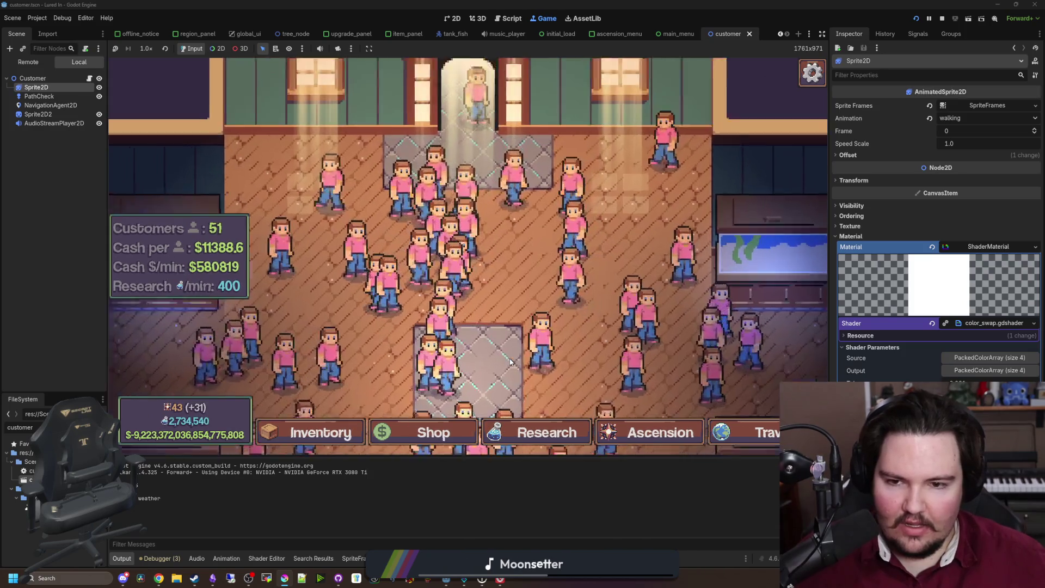
{"action": "scroll", "coordinate": [452, 337], "scroll_direction": "up", "scroll_amount": 1}
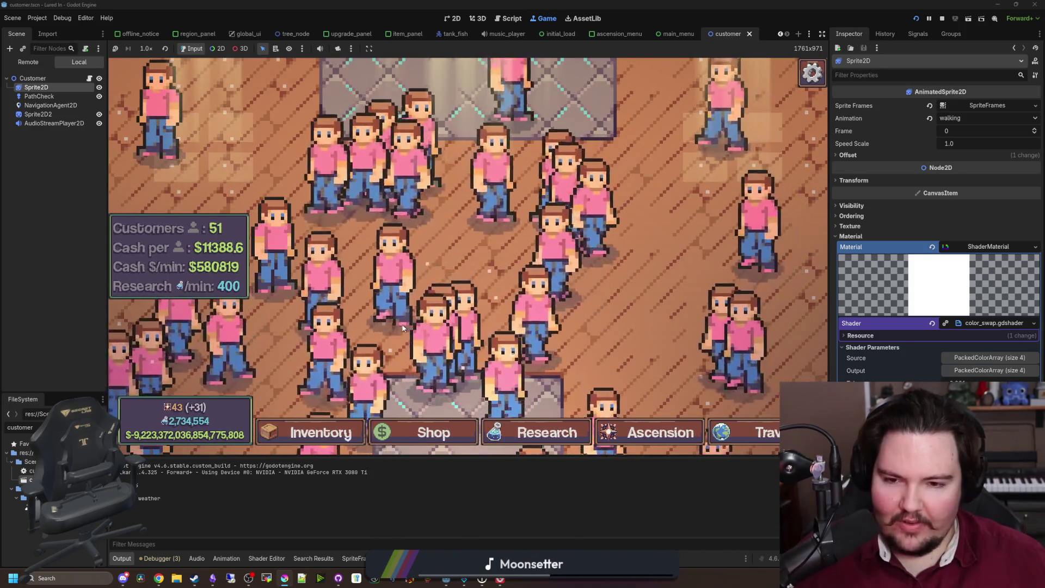
{"action": "scroll", "coordinate": [463, 327], "scroll_direction": "down", "scroll_amount": 3}
{"action": "scroll", "coordinate": [534, 342], "scroll_direction": "up", "scroll_amount": 3}
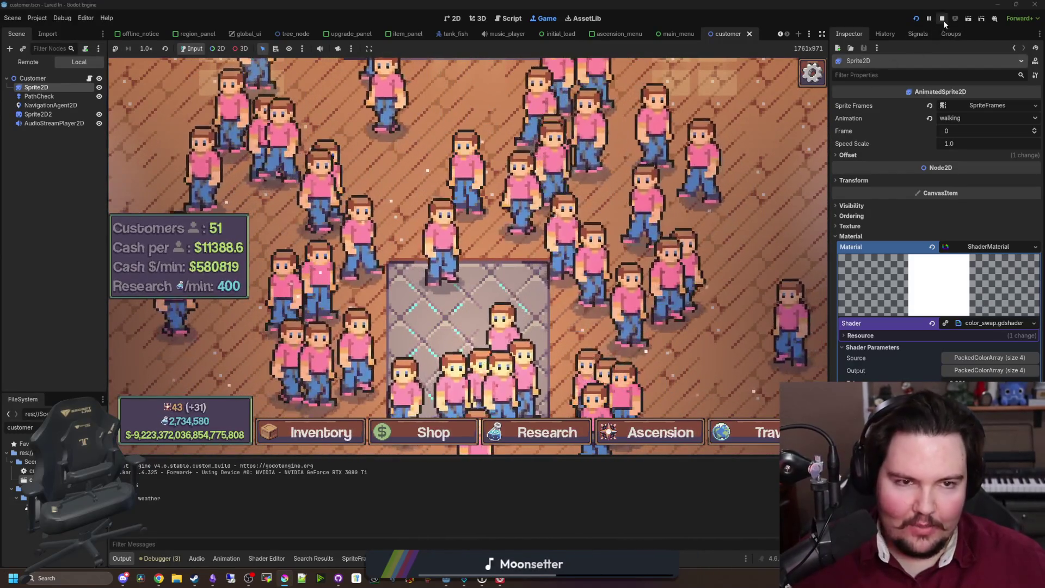
{"action": "left_click", "coordinate": [942, 18]}
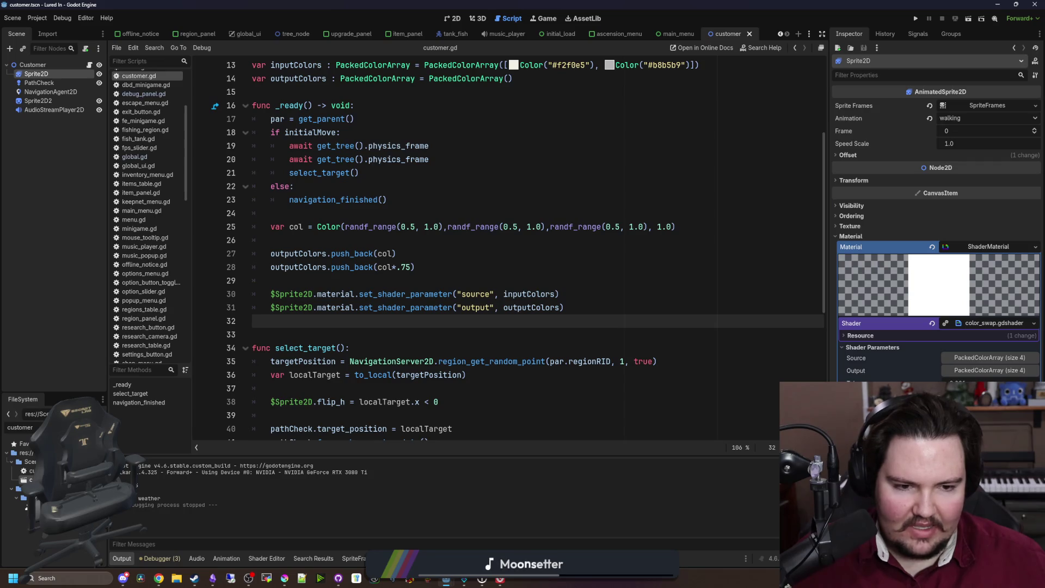
Step: Save and run the game, then zoom and pan to view the customers' varied shirt colours
{"action": "key", "text": "ctrl+s"}
{"action": "left_click", "coordinate": [917, 18]}
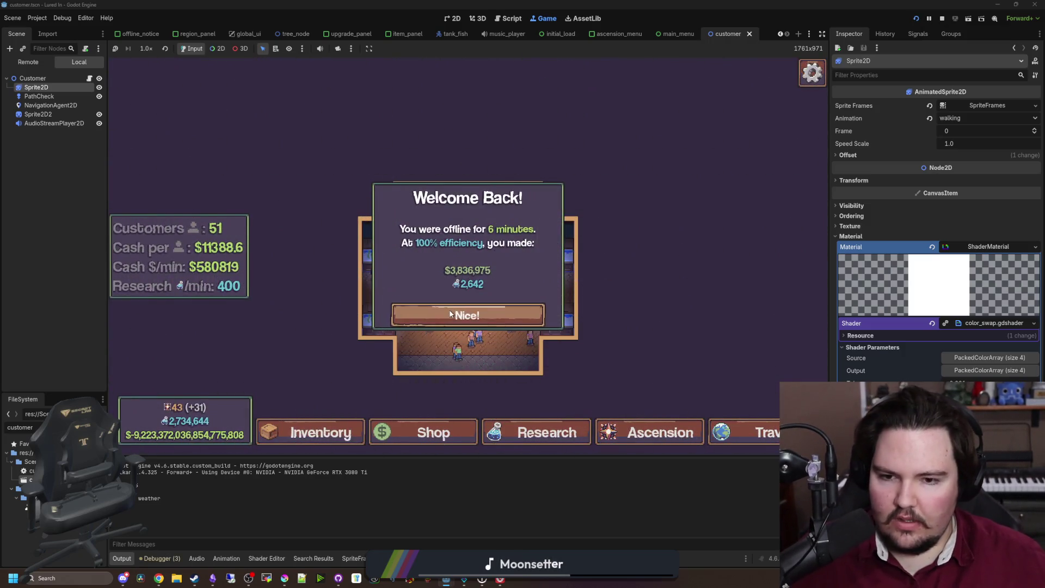
{"action": "left_click", "coordinate": [466, 312]}
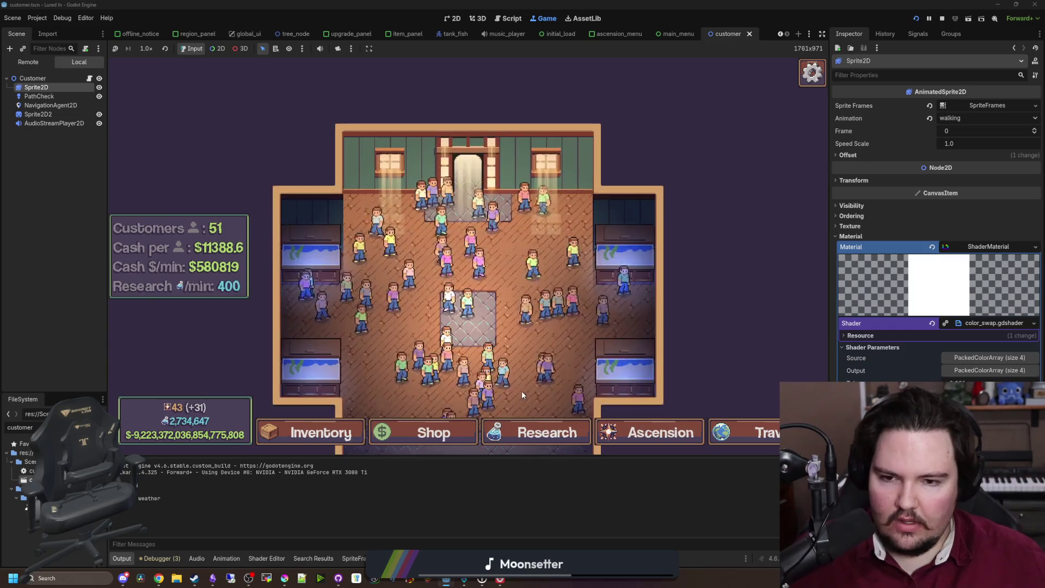
{"action": "scroll", "coordinate": [521, 388], "scroll_direction": "up", "scroll_amount": 4}
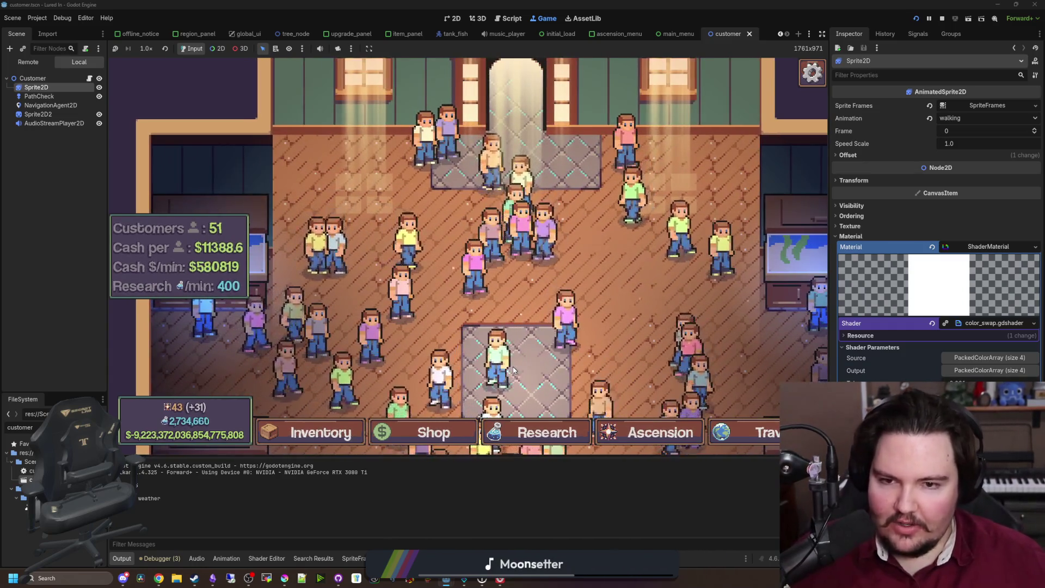
{"action": "scroll", "coordinate": [538, 351], "scroll_direction": "up", "scroll_amount": 3}
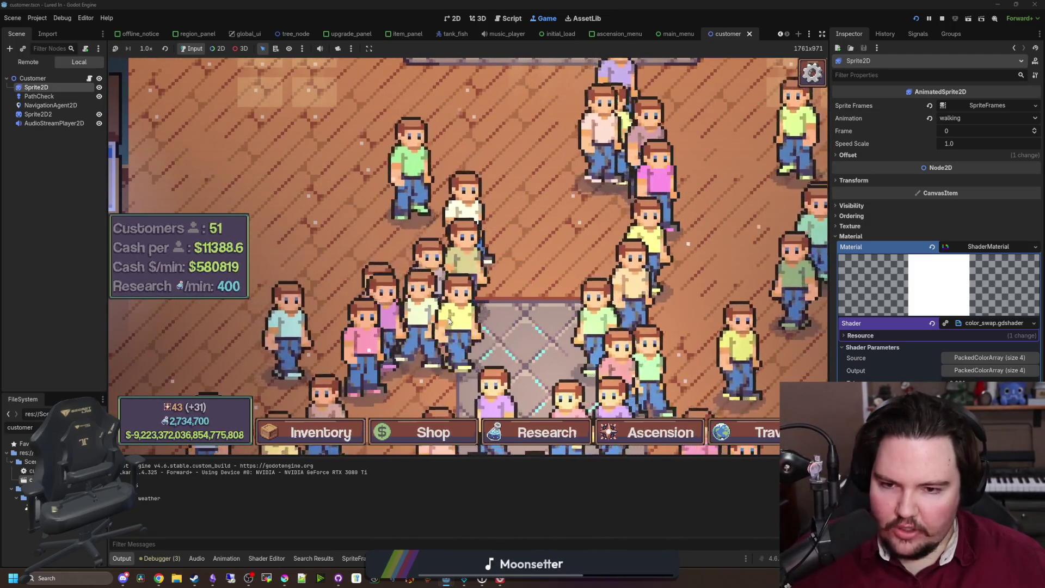
{"action": "key", "text": "s"}
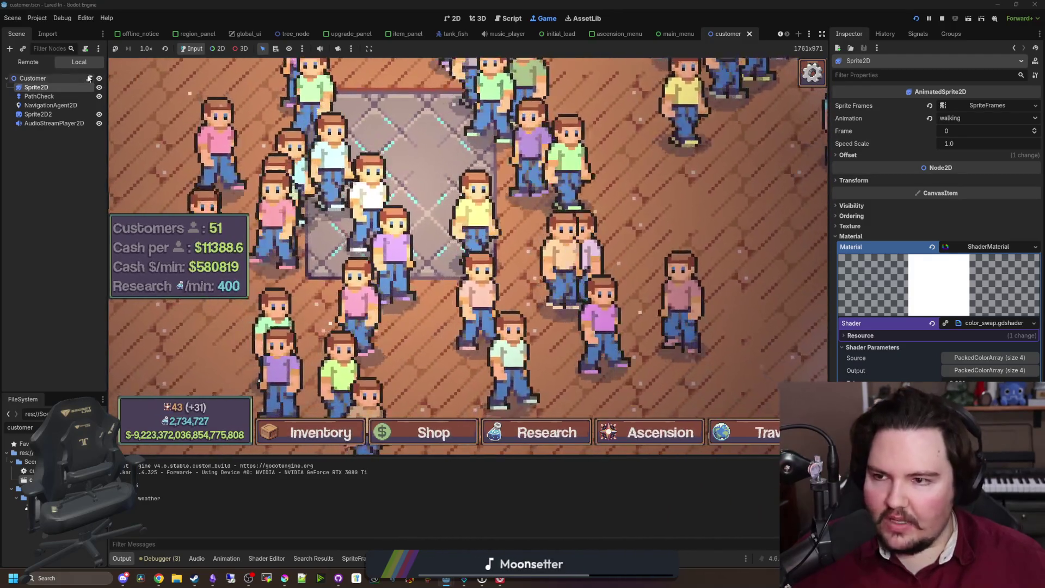
Step: Return to customer.gd and place the caret after .75 on line 28
{"action": "key", "text": "ctrl+F3"}
{"action": "left_click", "coordinate": [506, 327]}
{"action": "left_click", "coordinate": [411, 266]}
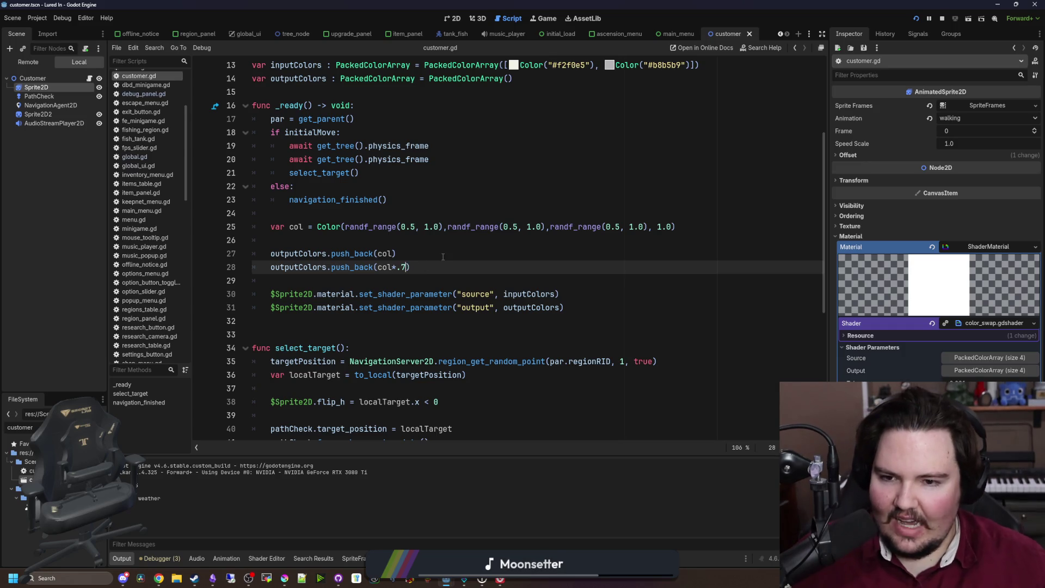
Step: Change line 28's output colour to col.darkened(.25), check the darkened docs, and rerun the game
{"action": "type", "text": "d"}
{"action": "key", "text": "Return"}
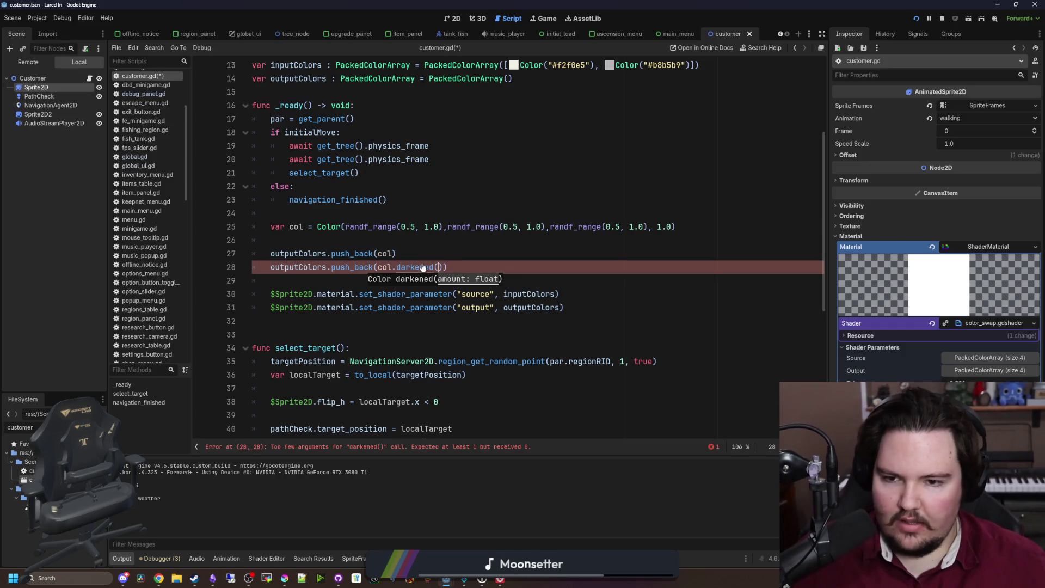
{"action": "left_click", "coordinate": [422, 267], "text": "ctrl"}
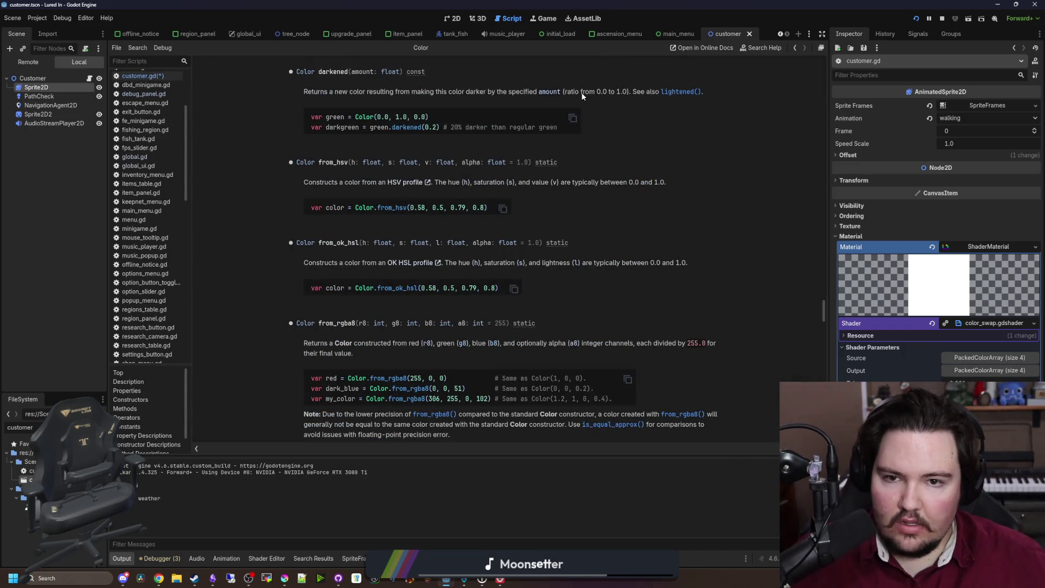
{"action": "key", "text": "alt+Left"}
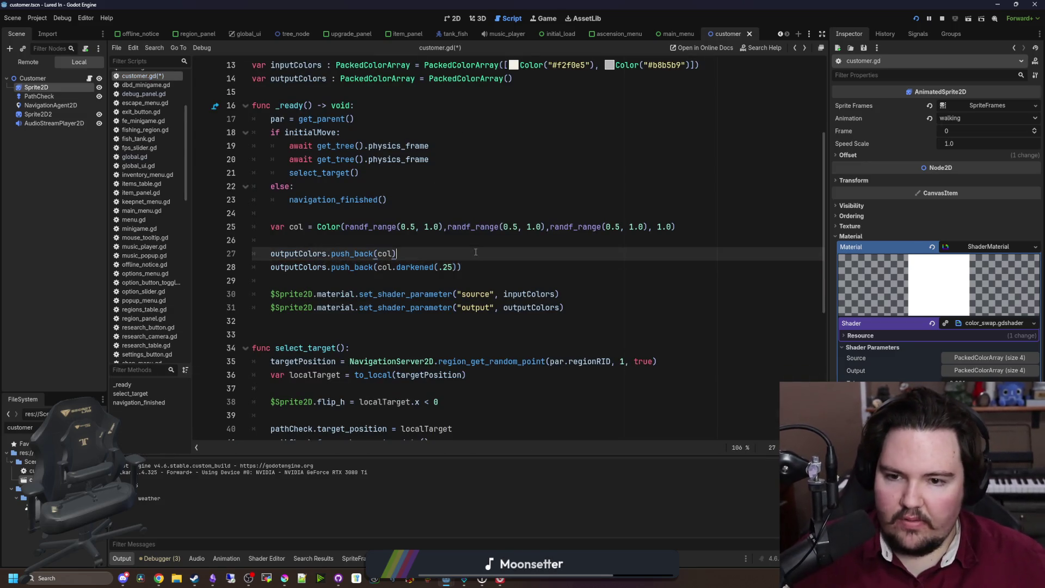
{"action": "left_click", "coordinate": [918, 18]}
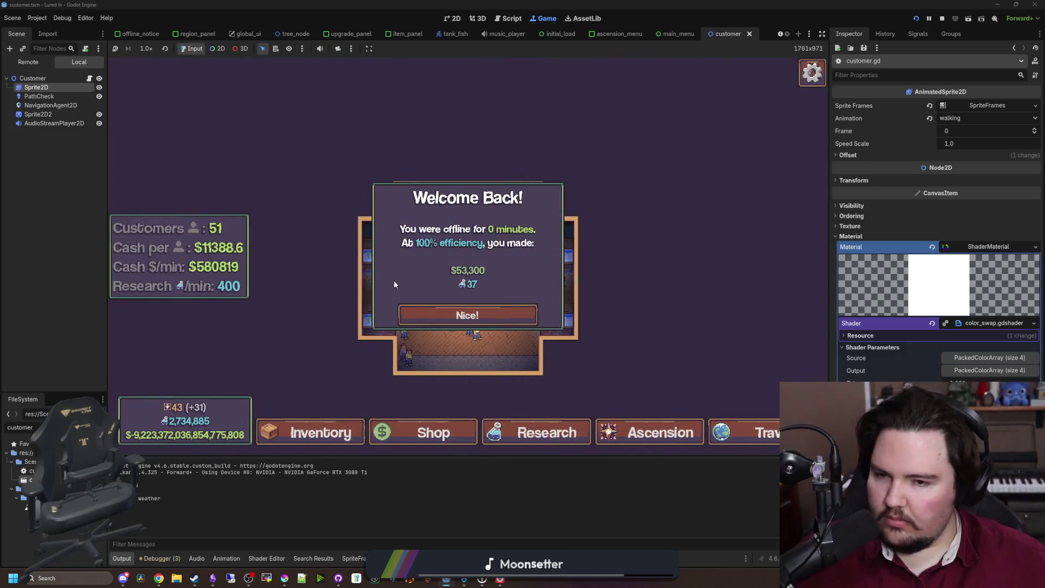
{"action": "left_click", "coordinate": [467, 315]}
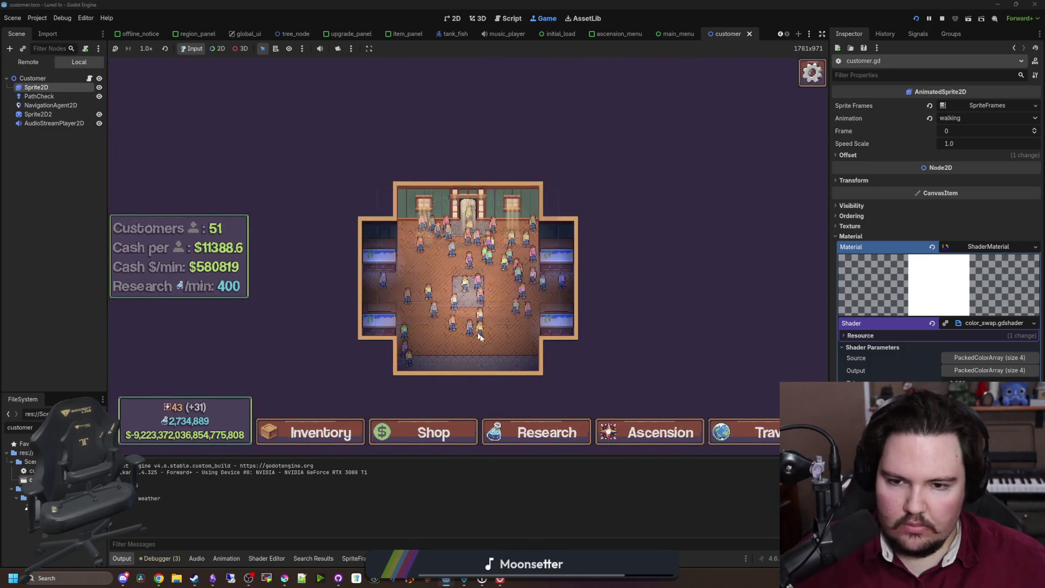
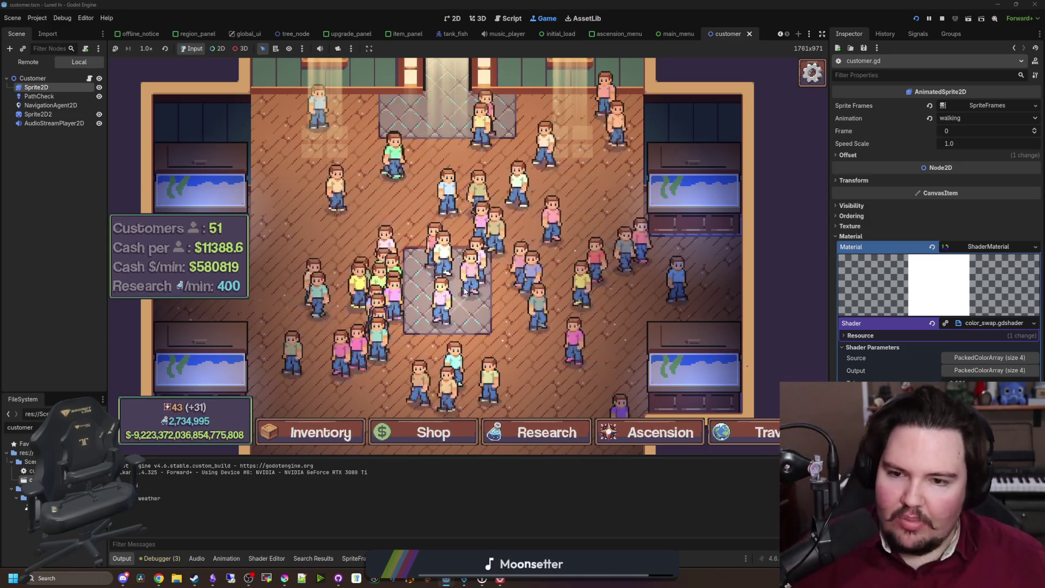
Step: Zoom and pan the game view to look over the shop room
{"action": "scroll", "coordinate": [463, 288], "scroll_direction": "up", "scroll_amount": 5}
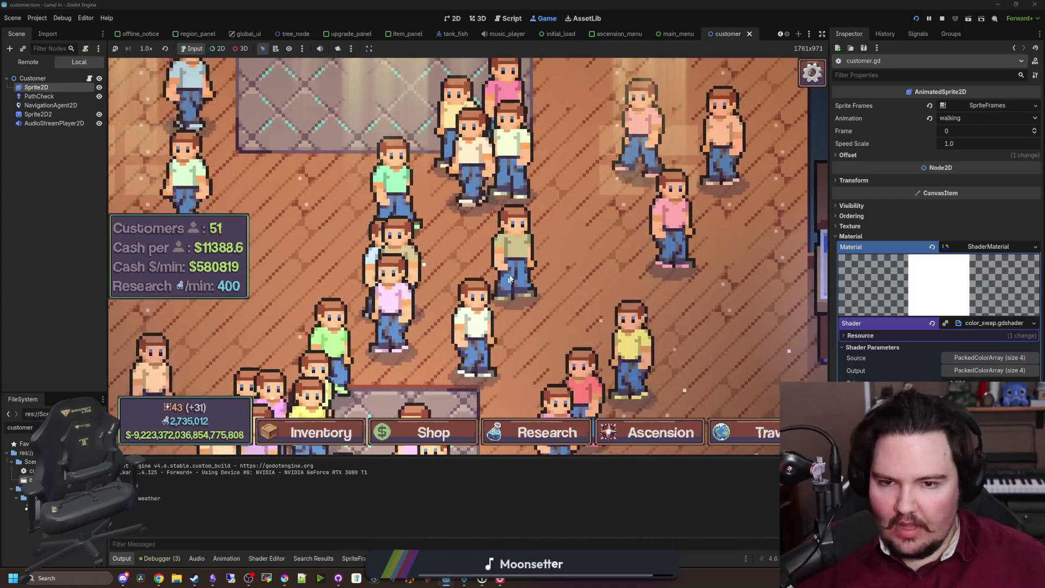
{"action": "left_click_drag", "start_coordinate": [510, 280], "coordinate": [506, 315]}
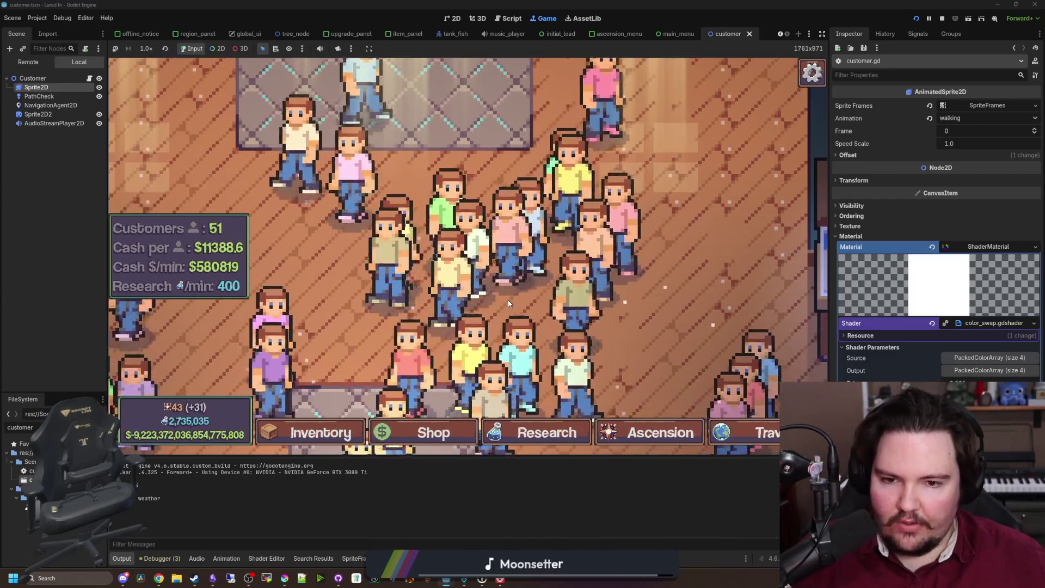
{"action": "scroll", "coordinate": [508, 303], "scroll_direction": "down", "scroll_amount": 5}
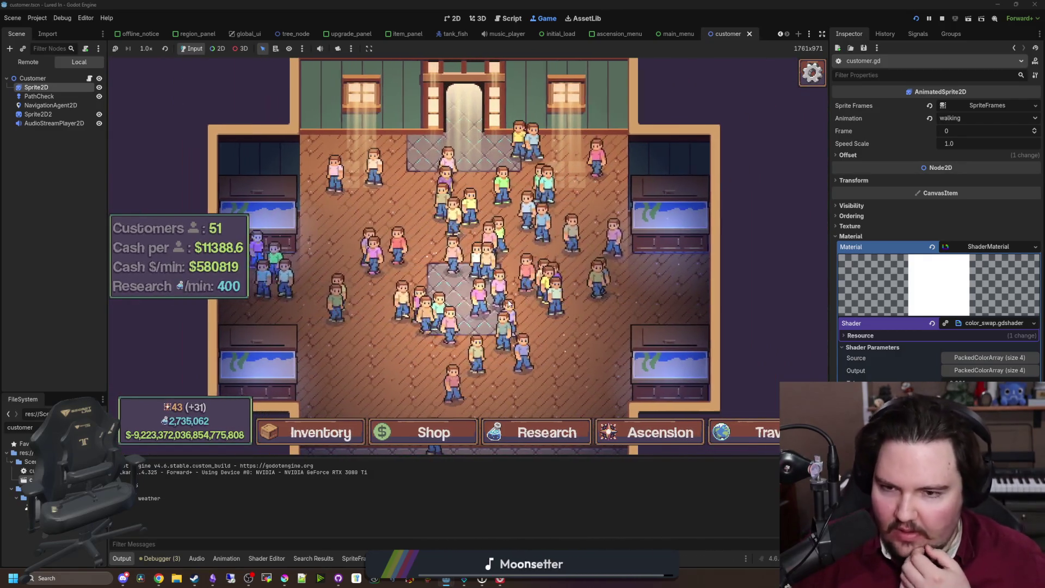
{"action": "scroll", "coordinate": [500, 281], "scroll_direction": "up", "scroll_amount": 3}
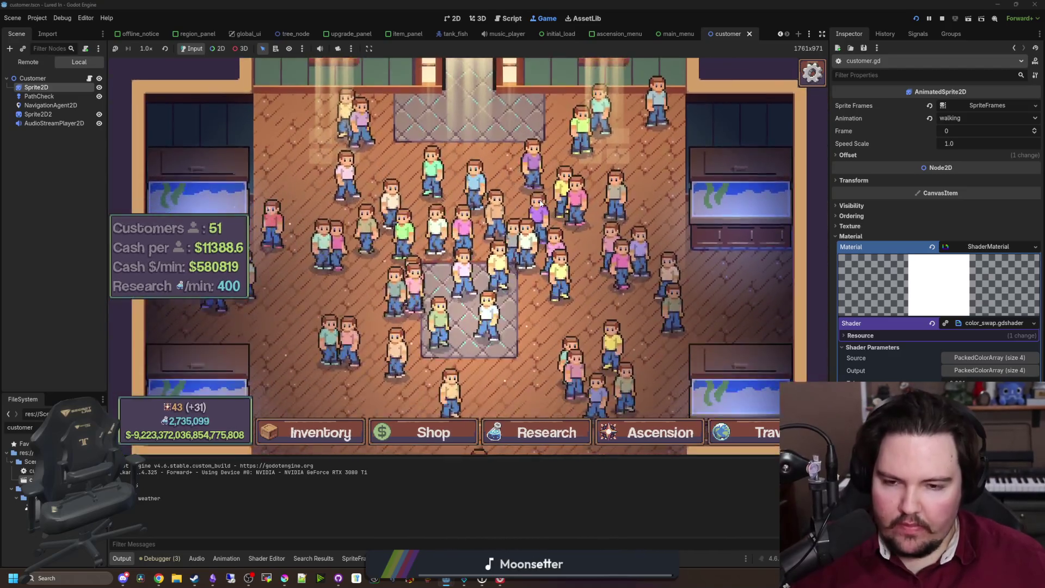
{"action": "scroll", "coordinate": [541, 203], "scroll_direction": "down", "scroll_amount": 2}
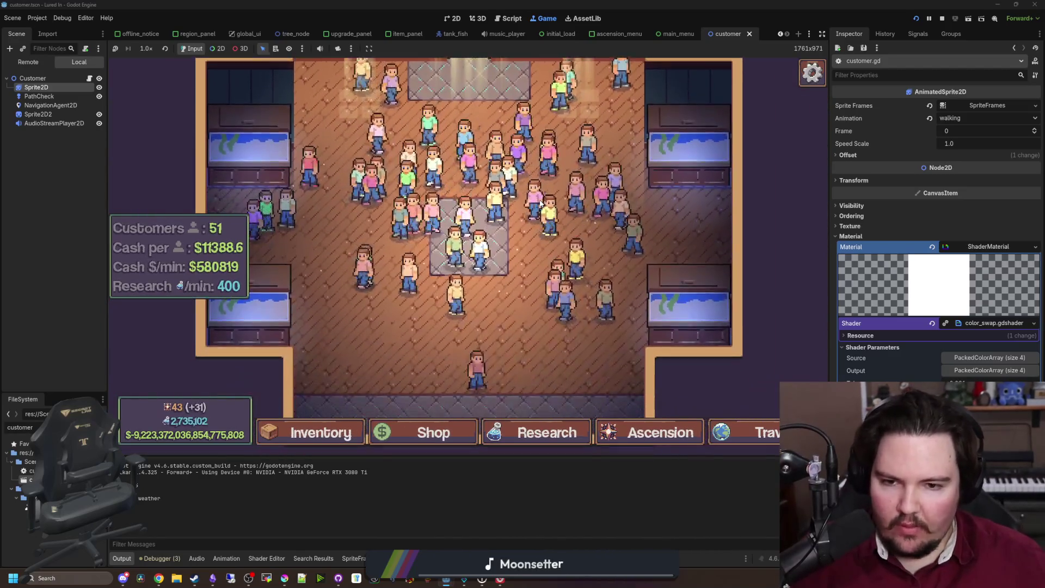
{"action": "scroll", "coordinate": [538, 287], "scroll_direction": "up", "scroll_amount": 4}
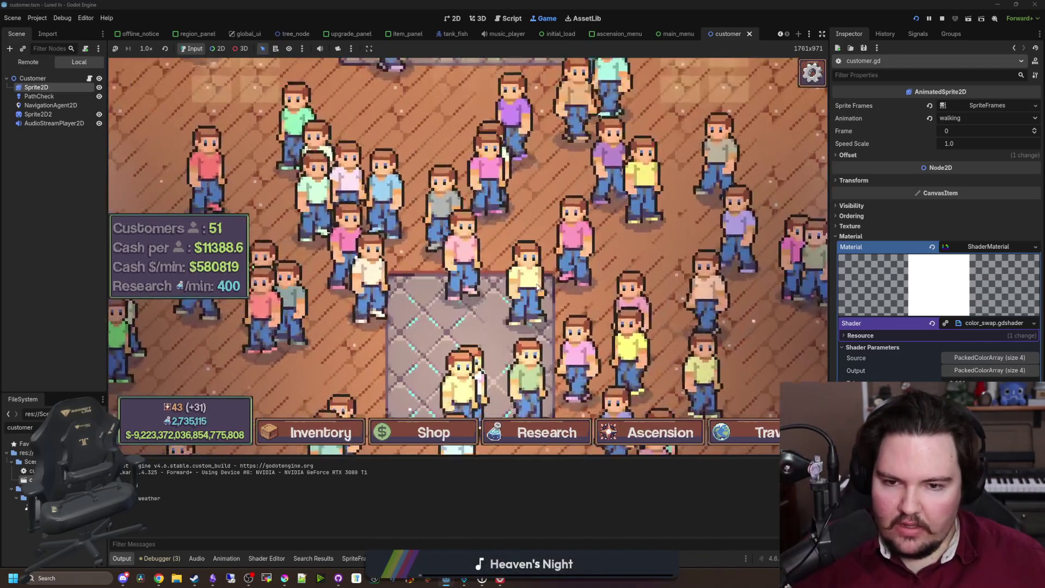
{"action": "scroll", "coordinate": [426, 267], "scroll_direction": "down", "scroll_amount": 2}
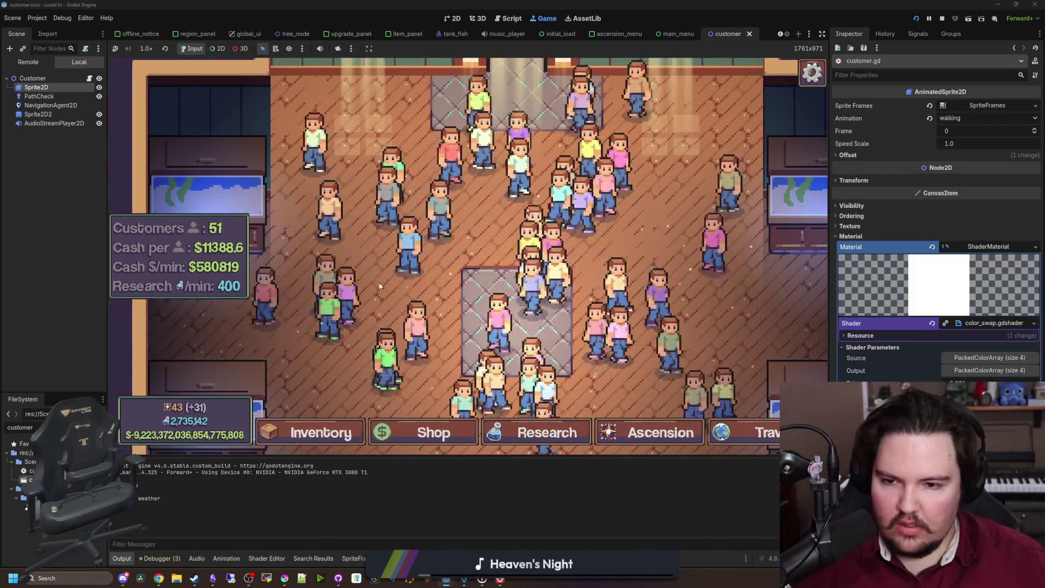
{"action": "left_click_drag", "start_coordinate": [426, 267], "coordinate": [367, 185]}
Step: Save customer.gd, then quit to the game's main menu and start a new session
{"action": "left_click", "coordinate": [89, 77]}
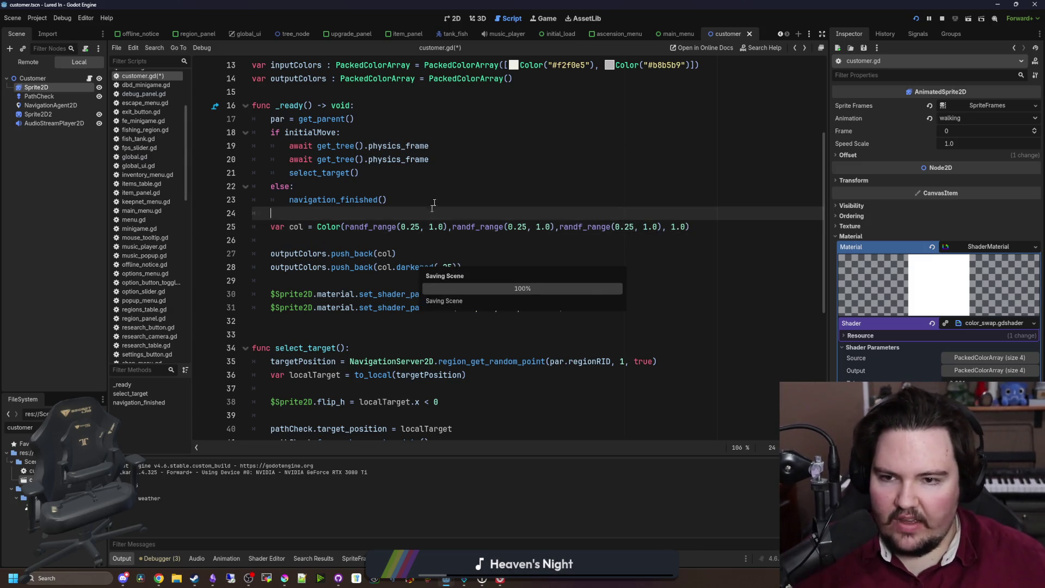
{"action": "left_click", "coordinate": [540, 20]}
{"action": "key", "text": "Escape"}
{"action": "left_click", "coordinate": [486, 288]}
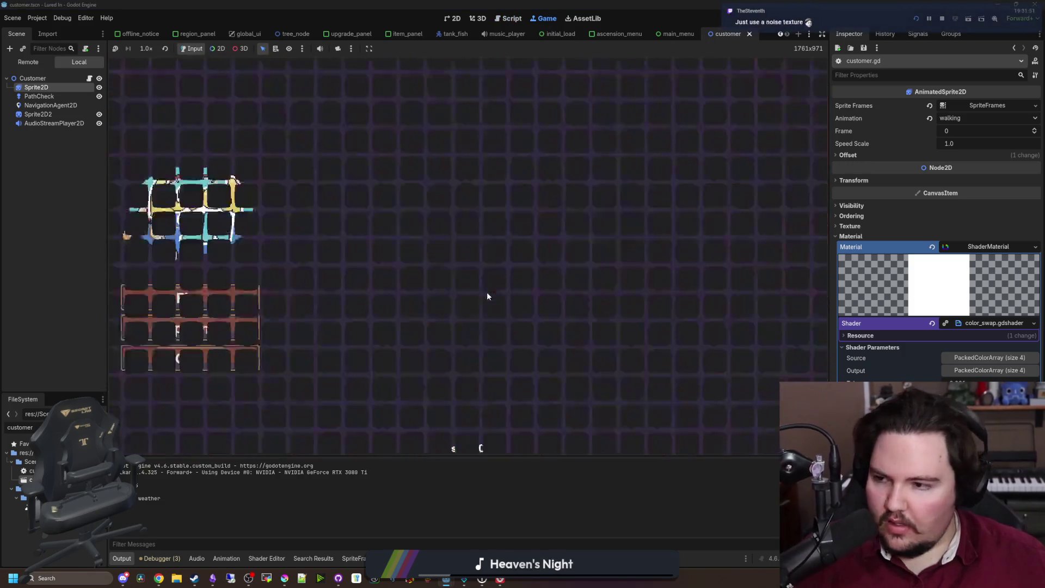
{"action": "left_click", "coordinate": [259, 293]}
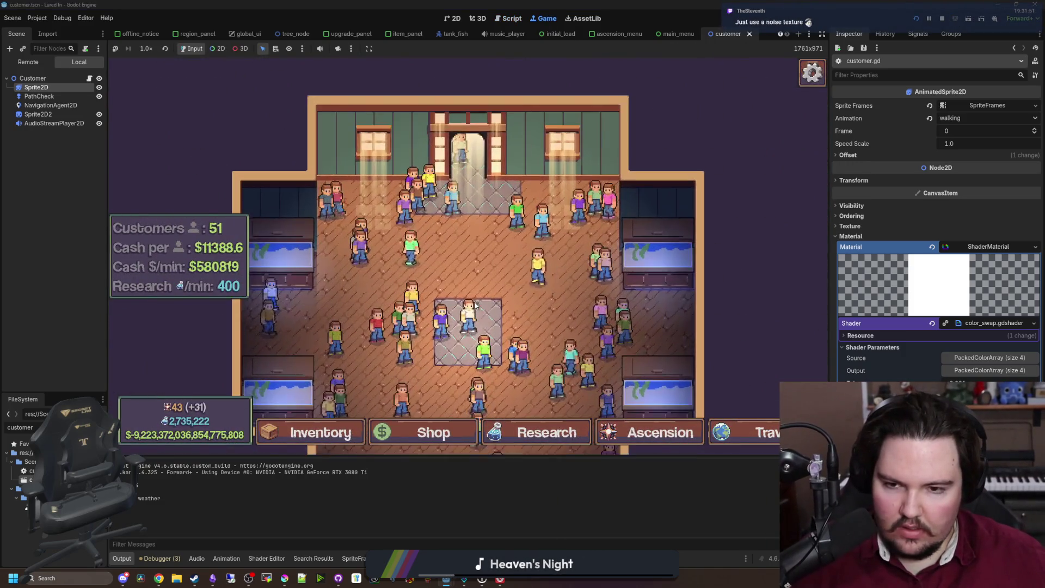
Step: Zoom the game camera in and out over the crowd of customers
{"action": "scroll", "coordinate": [475, 296], "scroll_direction": "down", "scroll_amount": 3}
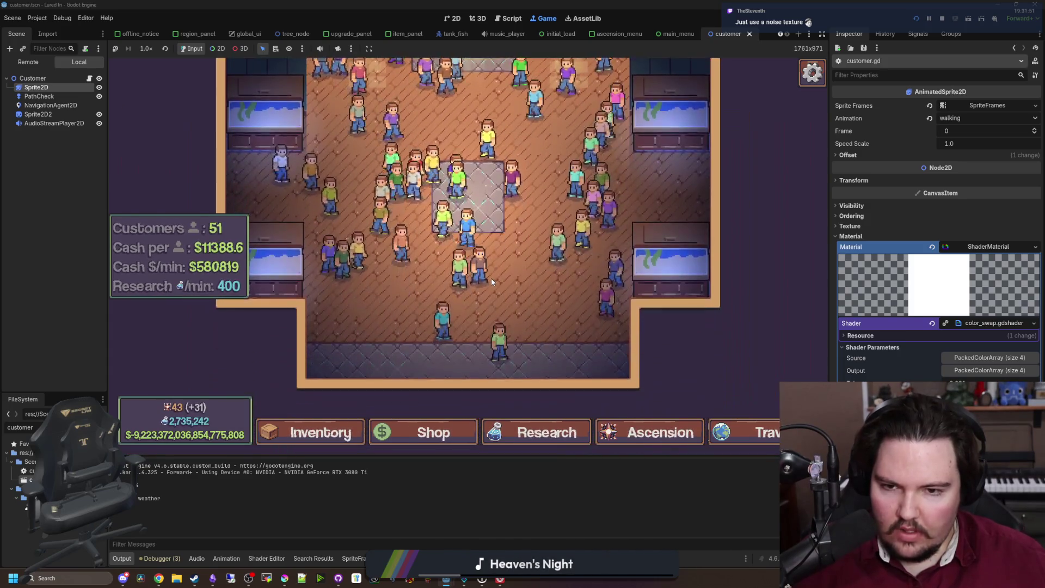
{"action": "scroll", "coordinate": [490, 281], "scroll_direction": "up", "scroll_amount": 3}
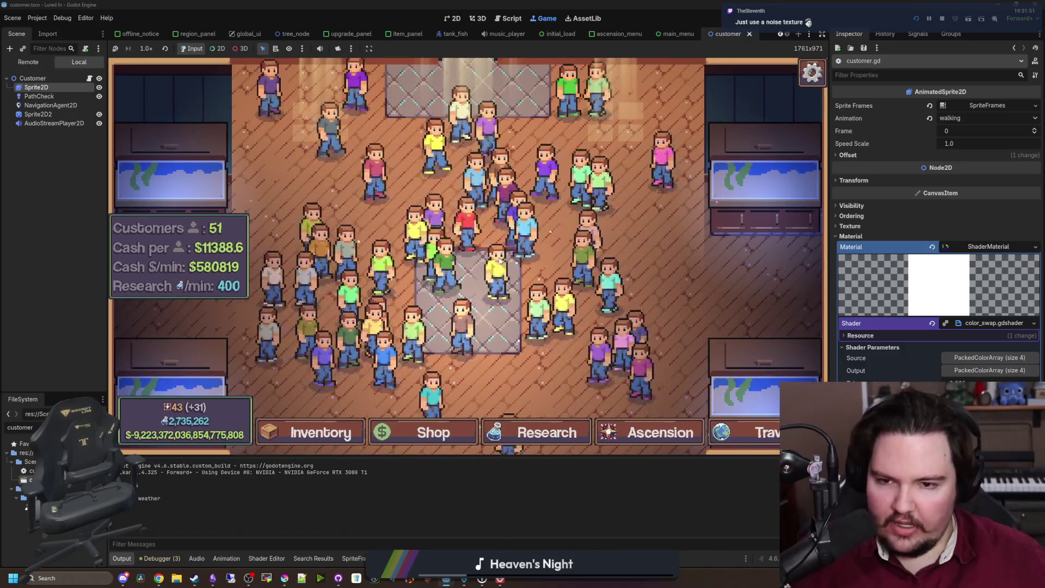
{"action": "scroll", "coordinate": [500, 261], "scroll_direction": "down", "scroll_amount": 2}
{"action": "scroll", "coordinate": [499, 261], "scroll_direction": "up", "scroll_amount": 4}
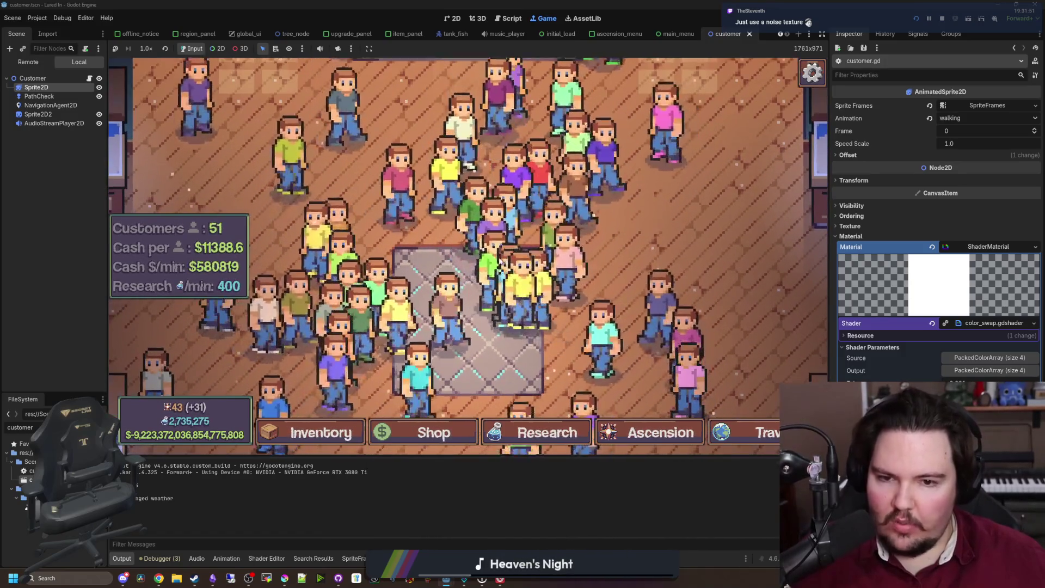
{"action": "scroll", "coordinate": [499, 261], "scroll_direction": "up", "scroll_amount": 2}
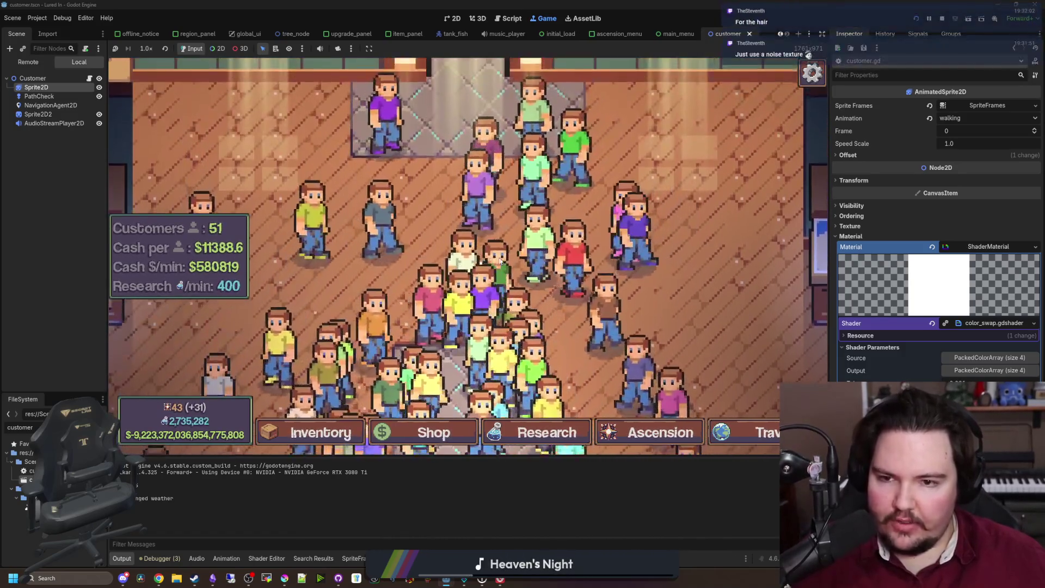
{"action": "scroll", "coordinate": [499, 261], "scroll_direction": "down", "scroll_amount": 3}
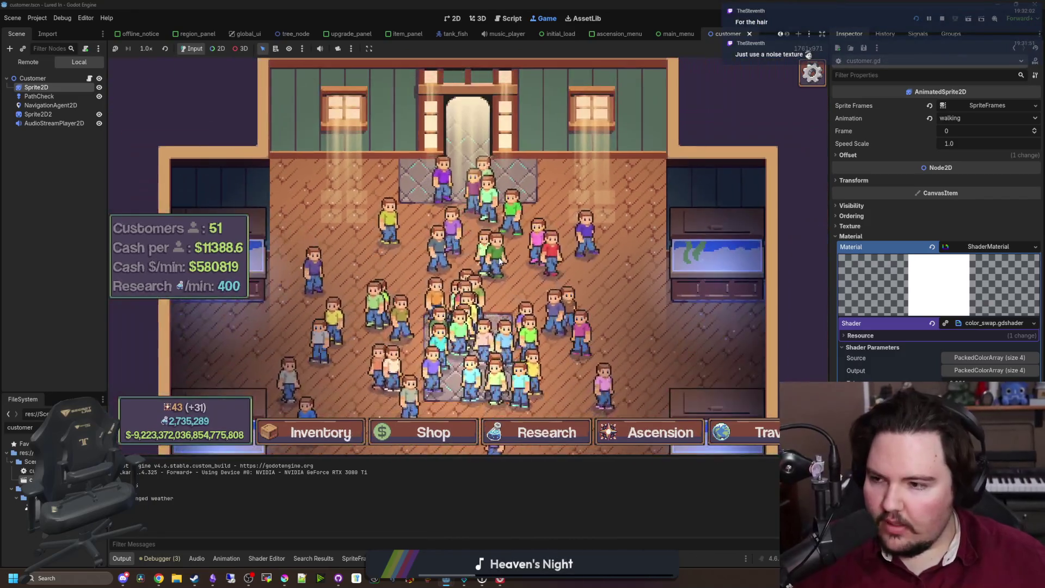
{"action": "scroll", "coordinate": [499, 261], "scroll_direction": "up", "scroll_amount": 2}
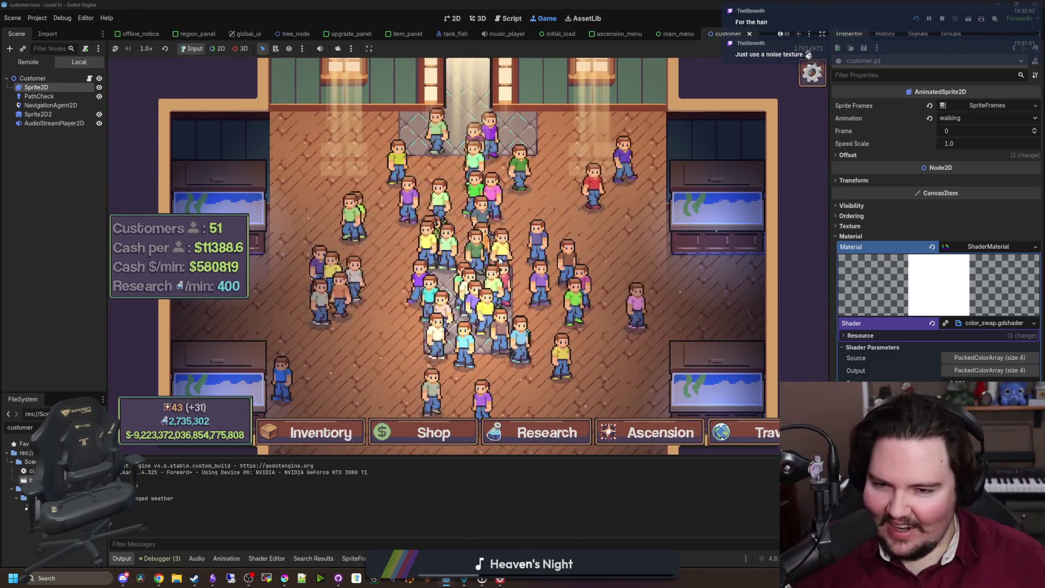
{"action": "scroll", "coordinate": [500, 261], "scroll_direction": "up", "scroll_amount": 3}
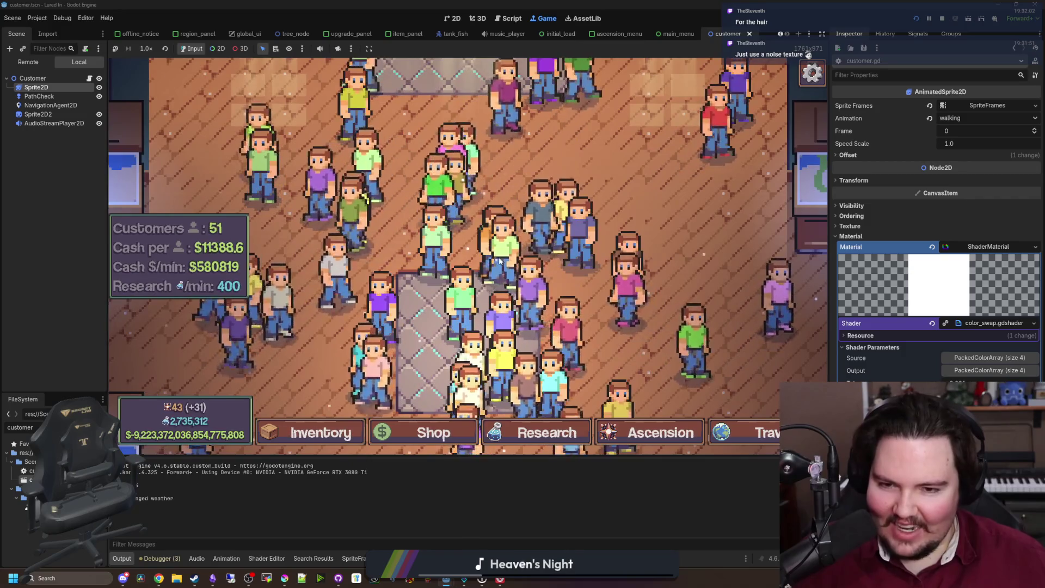
{"action": "scroll", "coordinate": [499, 260], "scroll_direction": "down", "scroll_amount": 2}
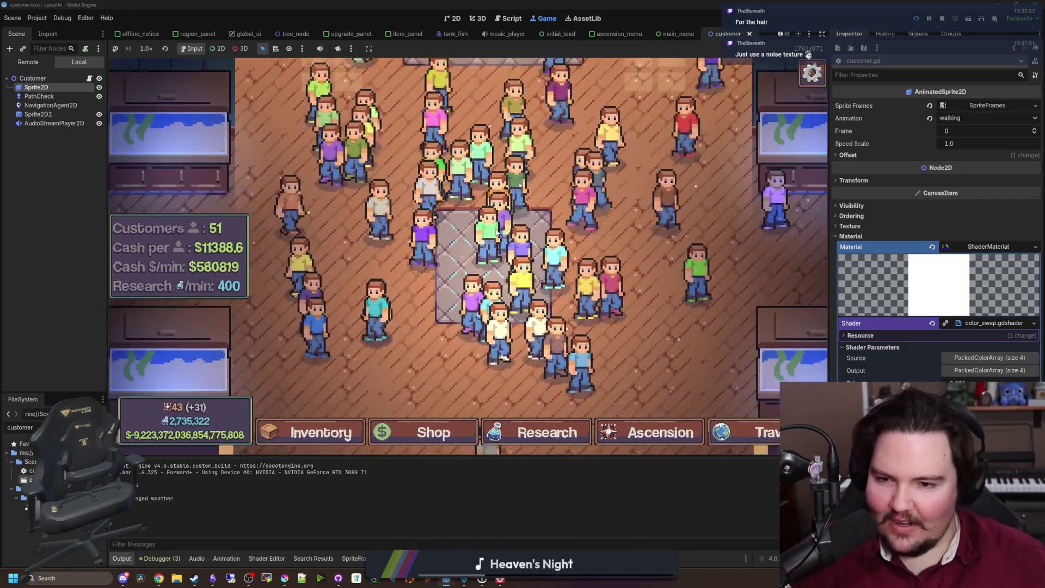
{"action": "scroll", "coordinate": [497, 232], "scroll_direction": "down", "scroll_amount": 1}
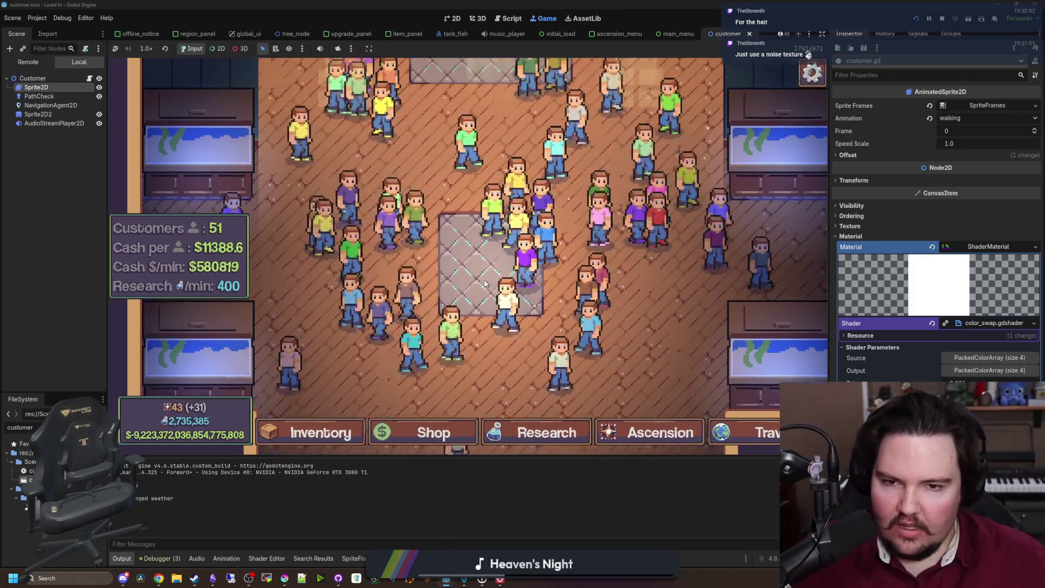
Step: Pan across the shop with WASD to inspect the customers' varied shirt colours
{"action": "key", "text": "w"}
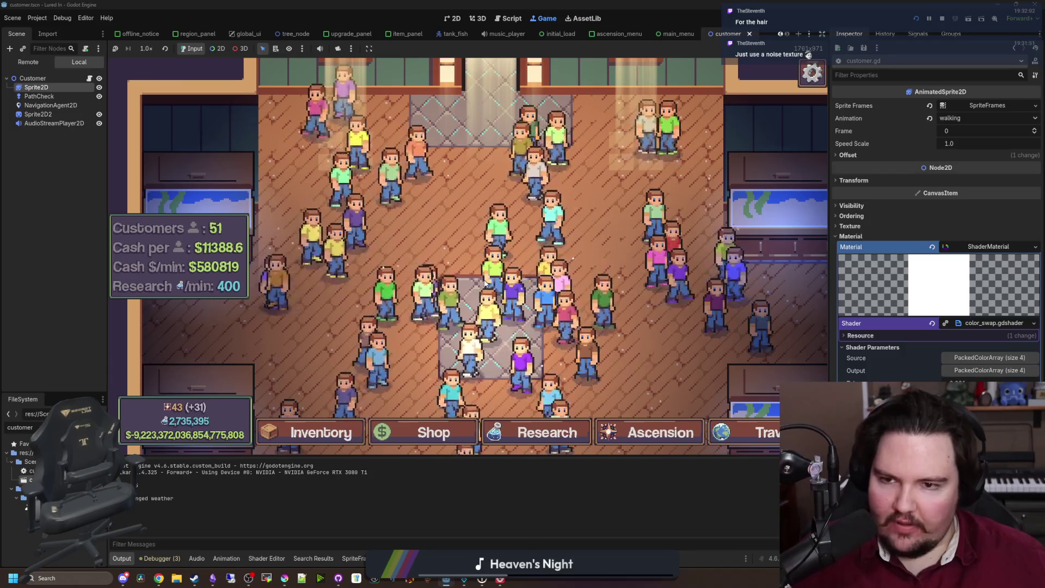
{"action": "scroll", "coordinate": [412, 304], "scroll_direction": "up", "scroll_amount": 3}
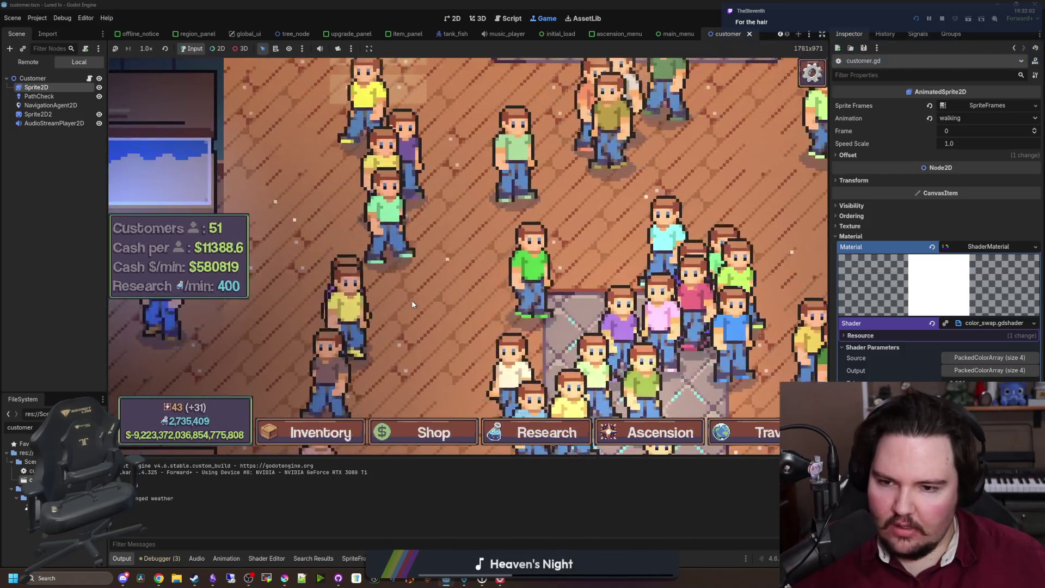
{"action": "key", "text": "d"}
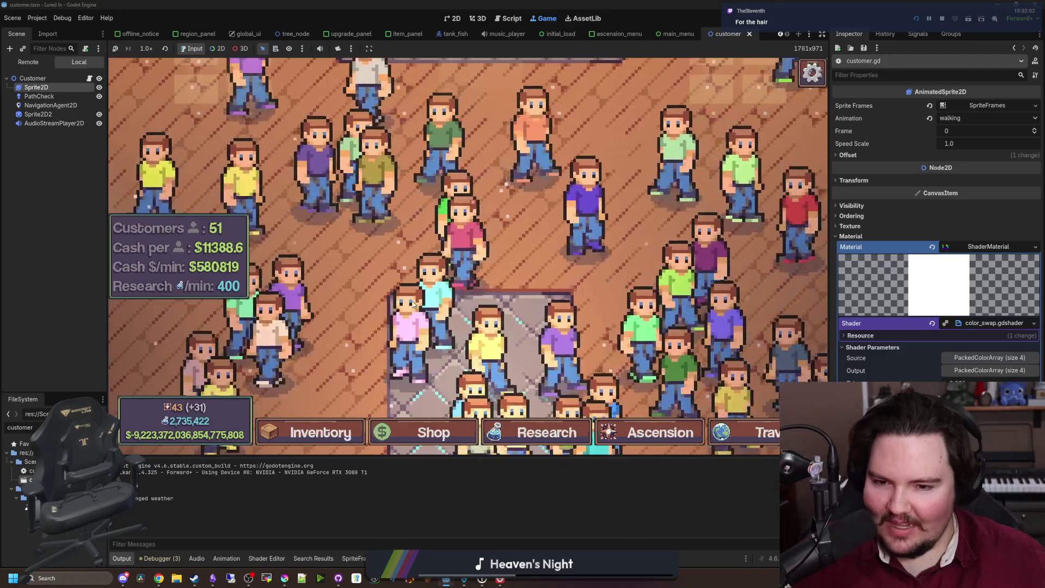
{"action": "scroll", "coordinate": [412, 304], "scroll_direction": "down", "scroll_amount": 2}
{"action": "key", "text": "s"}
{"action": "scroll", "coordinate": [412, 305], "scroll_direction": "up", "scroll_amount": 1}
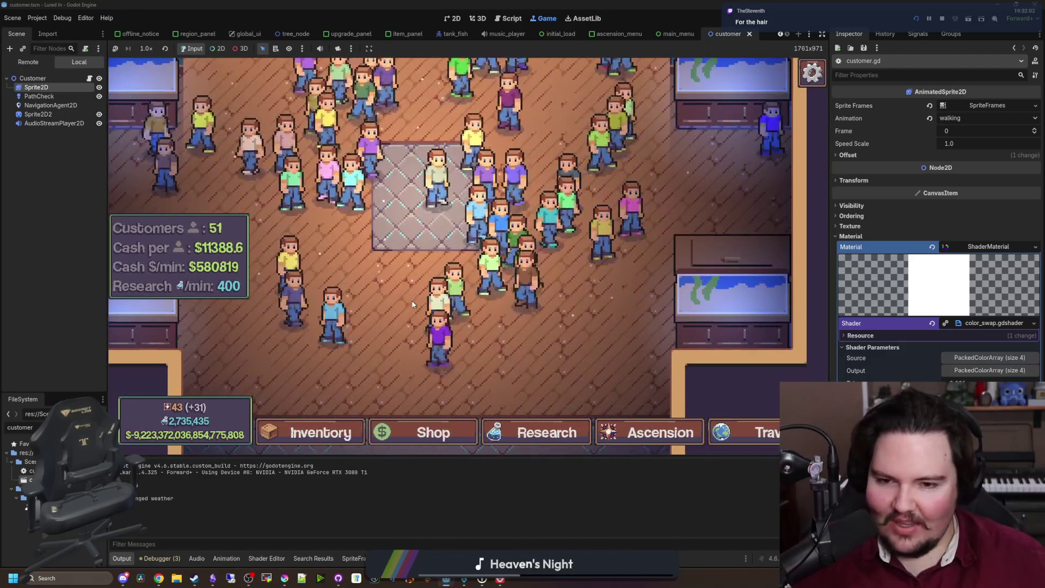
{"action": "scroll", "coordinate": [412, 304], "scroll_direction": "down", "scroll_amount": 2}
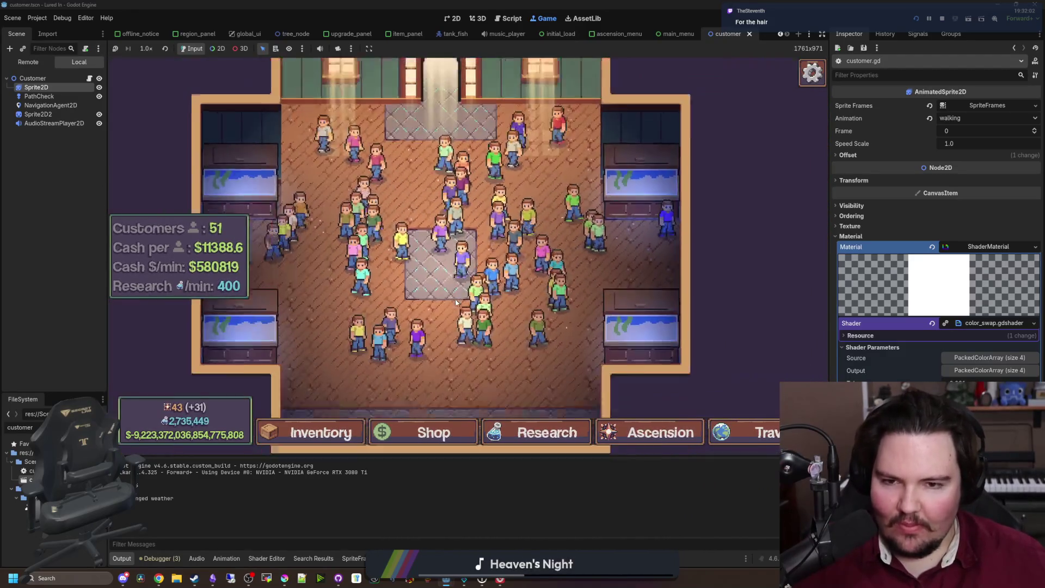
{"action": "scroll", "coordinate": [455, 299], "scroll_direction": "down", "scroll_amount": 1}
{"action": "scroll", "coordinate": [476, 262], "scroll_direction": "up", "scroll_amount": 3}
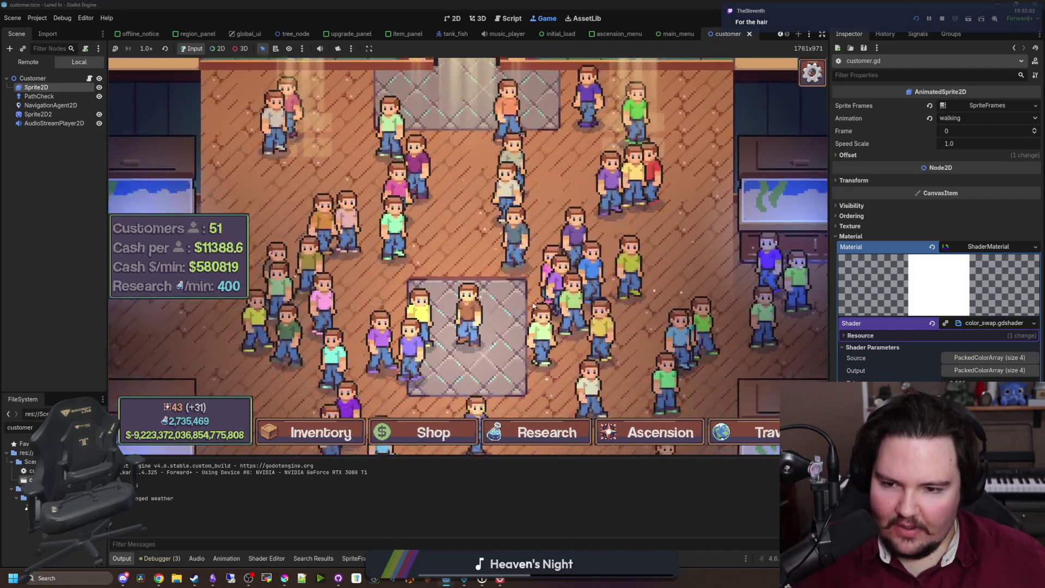
{"action": "scroll", "coordinate": [413, 324], "scroll_direction": "up", "scroll_amount": 3}
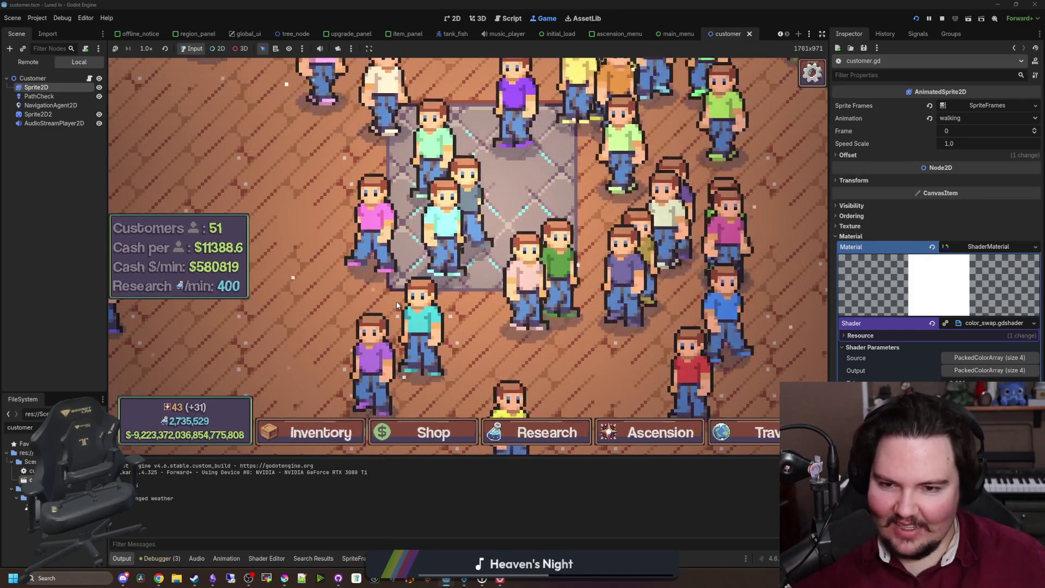
{"action": "scroll", "coordinate": [396, 302], "scroll_direction": "down", "scroll_amount": 2}
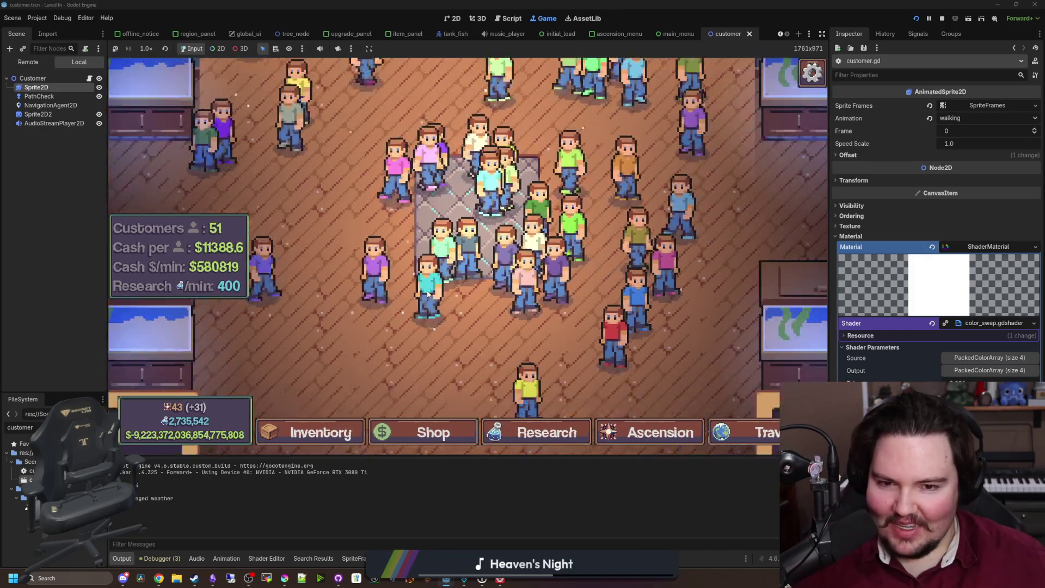
{"action": "scroll", "coordinate": [428, 292], "scroll_direction": "down", "scroll_amount": 3}
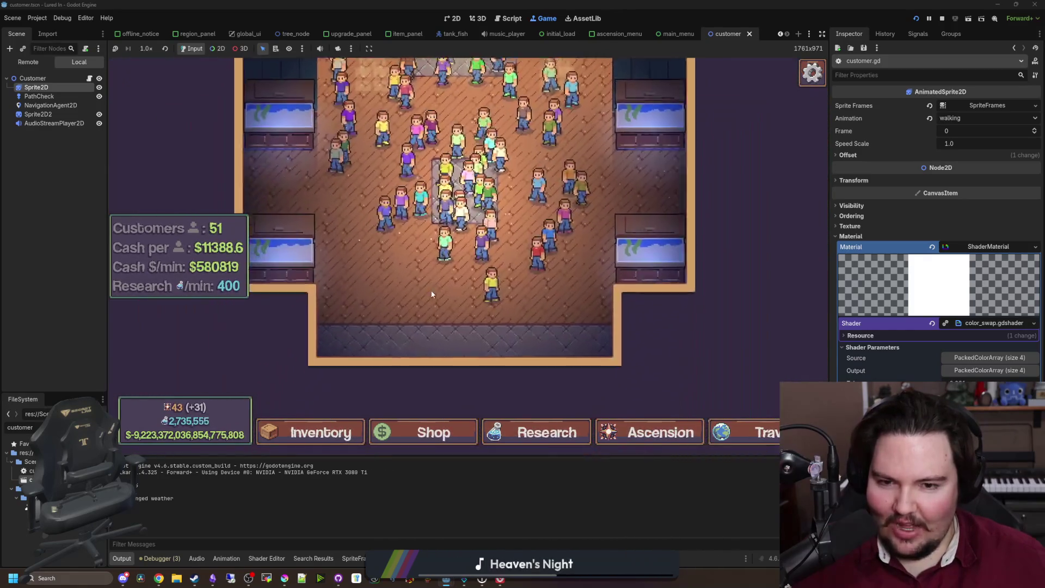
{"action": "scroll", "coordinate": [431, 294], "scroll_direction": "up", "scroll_amount": 5}
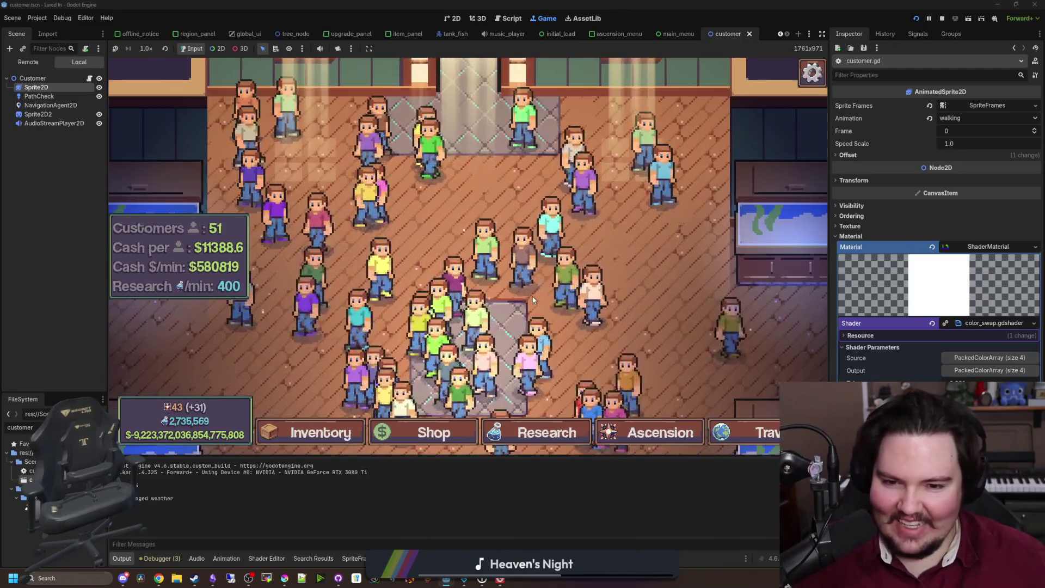
{"action": "scroll", "coordinate": [569, 278], "scroll_direction": "down", "scroll_amount": 3}
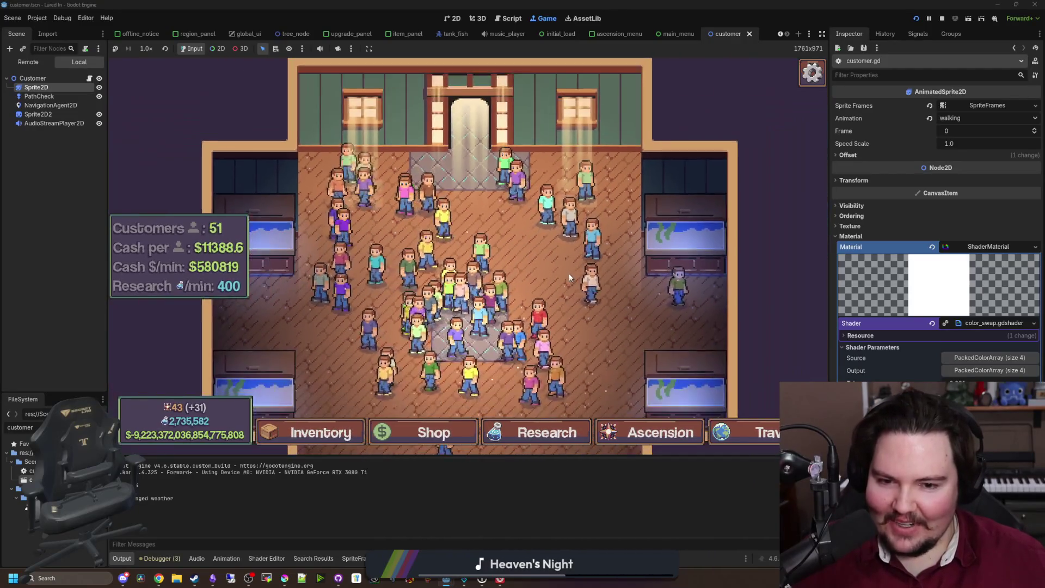
{"action": "key", "text": "s"}
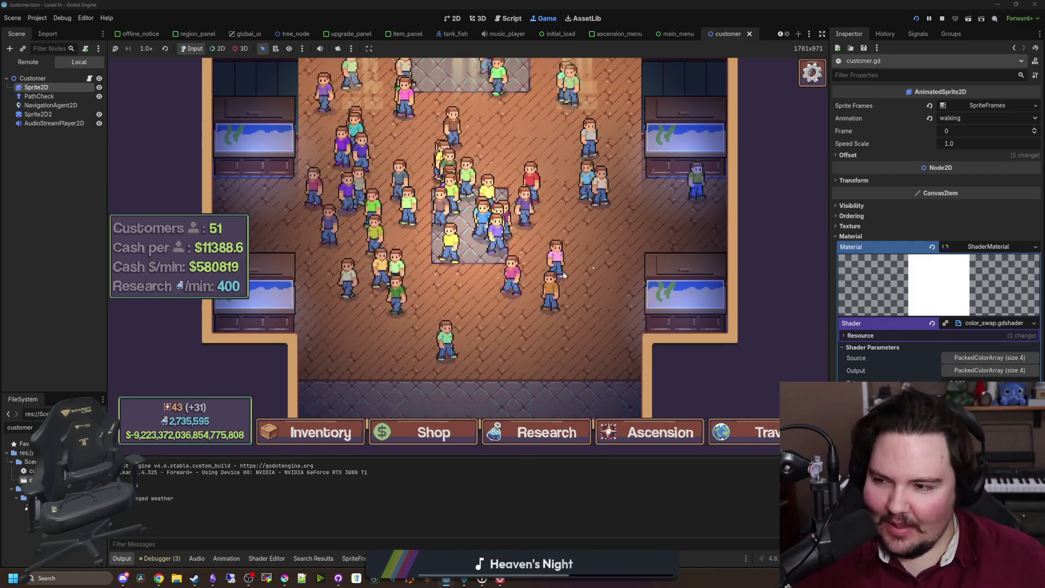
{"action": "key", "text": "w"}
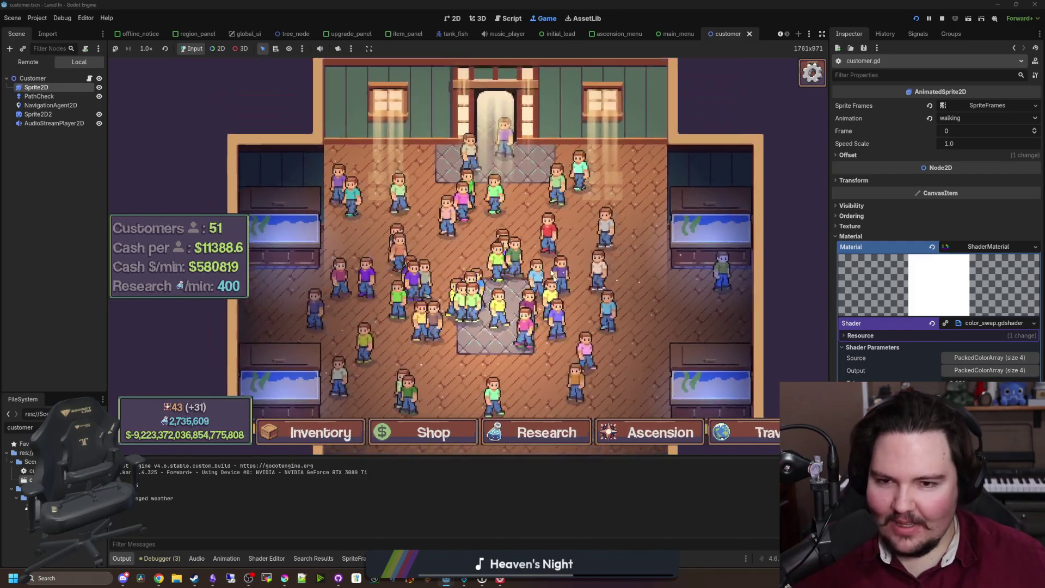
{"action": "scroll", "coordinate": [544, 283], "scroll_direction": "up", "scroll_amount": 4}
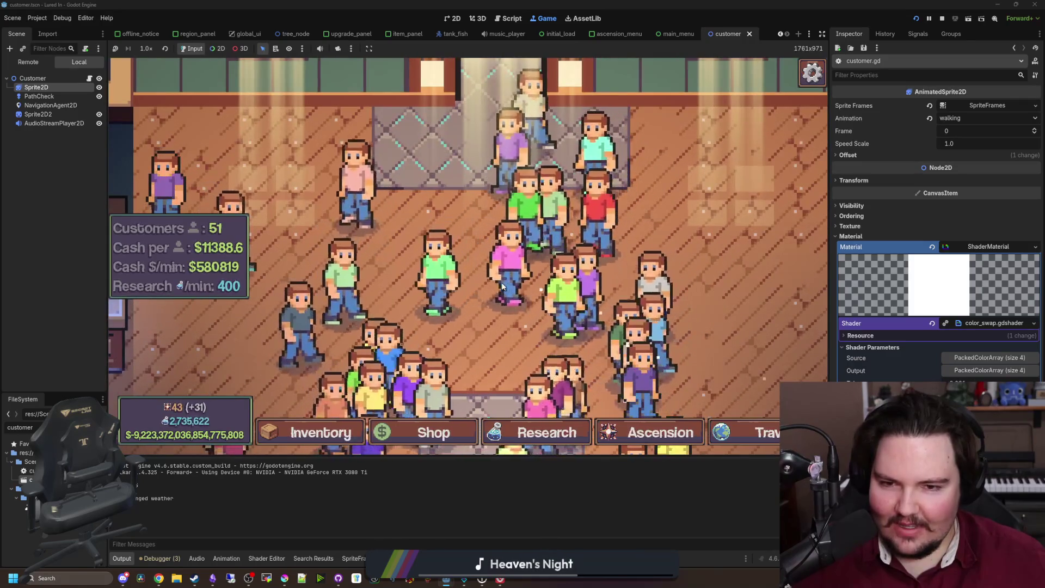
{"action": "scroll", "coordinate": [502, 287], "scroll_direction": "down", "scroll_amount": 4}
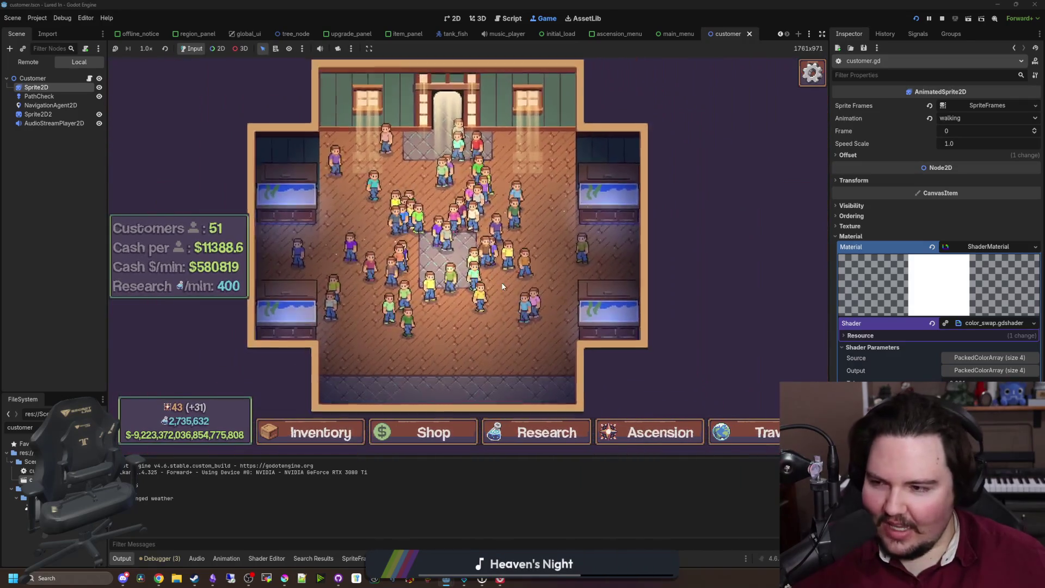
{"action": "key", "text": "s"}
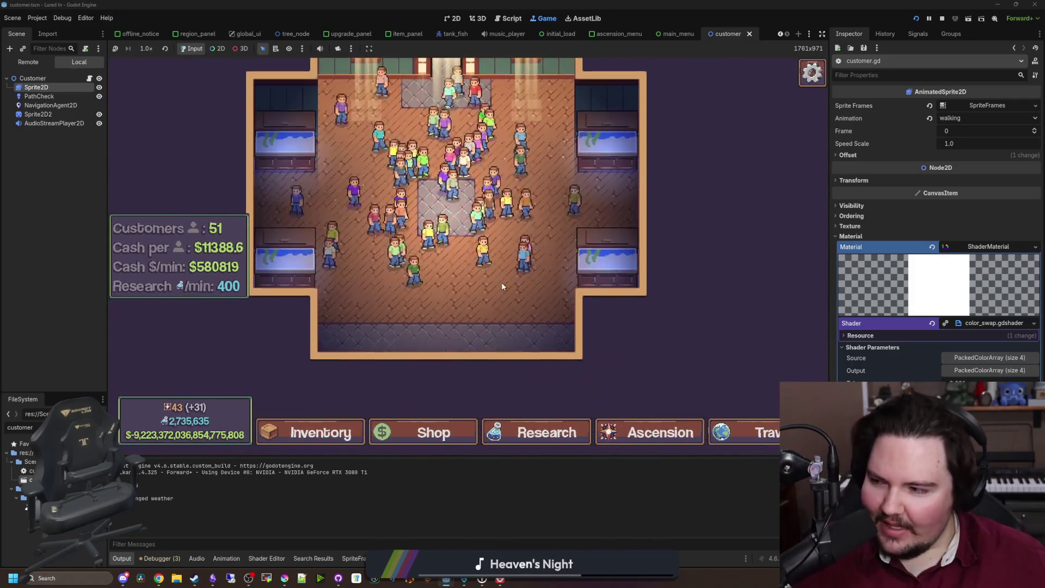
{"action": "key", "text": "a"}
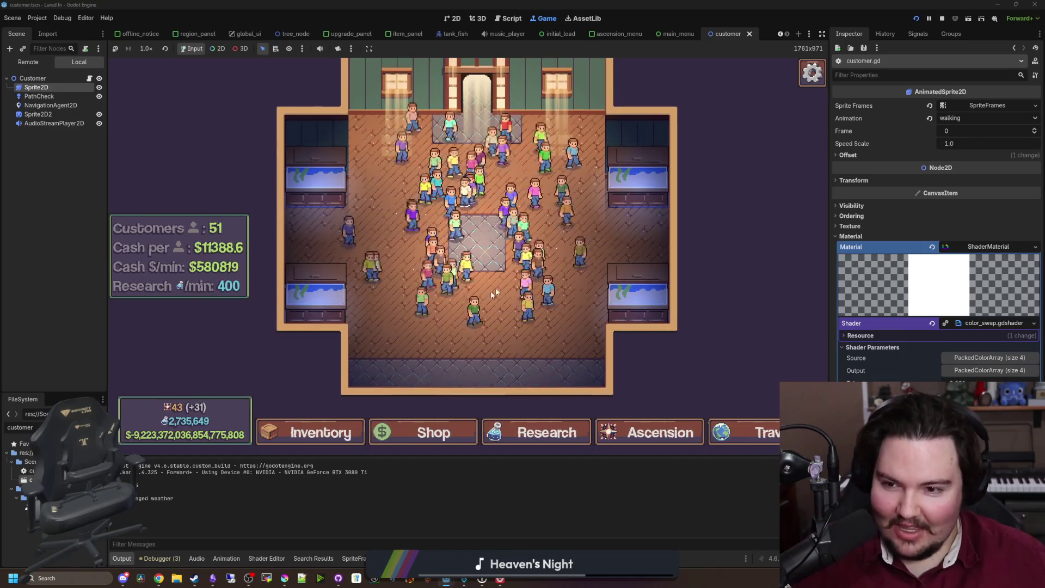
Step: Open the game's Escape Menu and Options, close them, and look around the shop again
{"action": "key", "text": "Escape"}
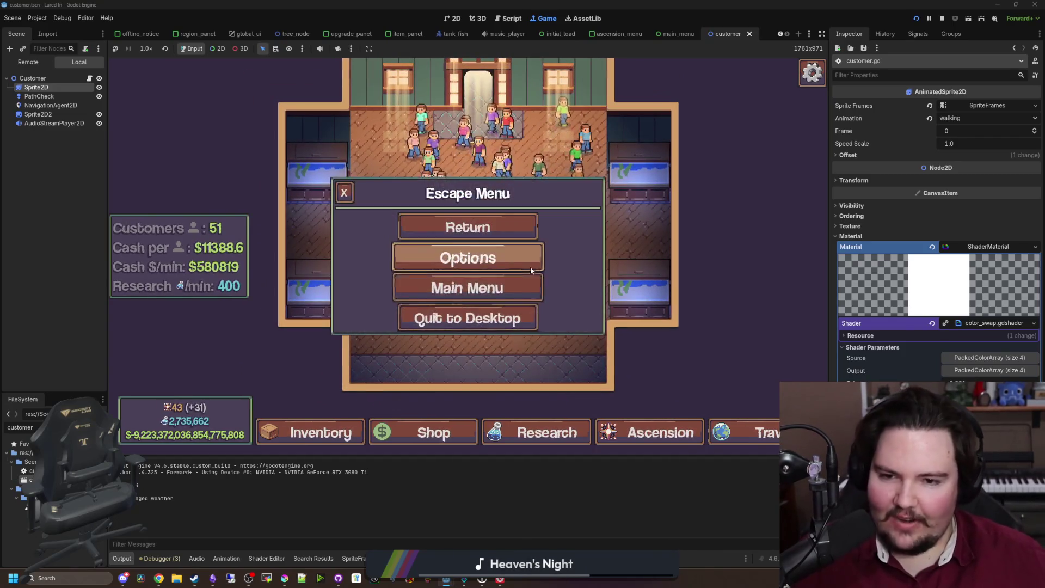
{"action": "left_click", "coordinate": [530, 271]}
{"action": "key", "text": "Escape"}
{"action": "scroll", "coordinate": [489, 301], "scroll_direction": "up", "scroll_amount": 2}
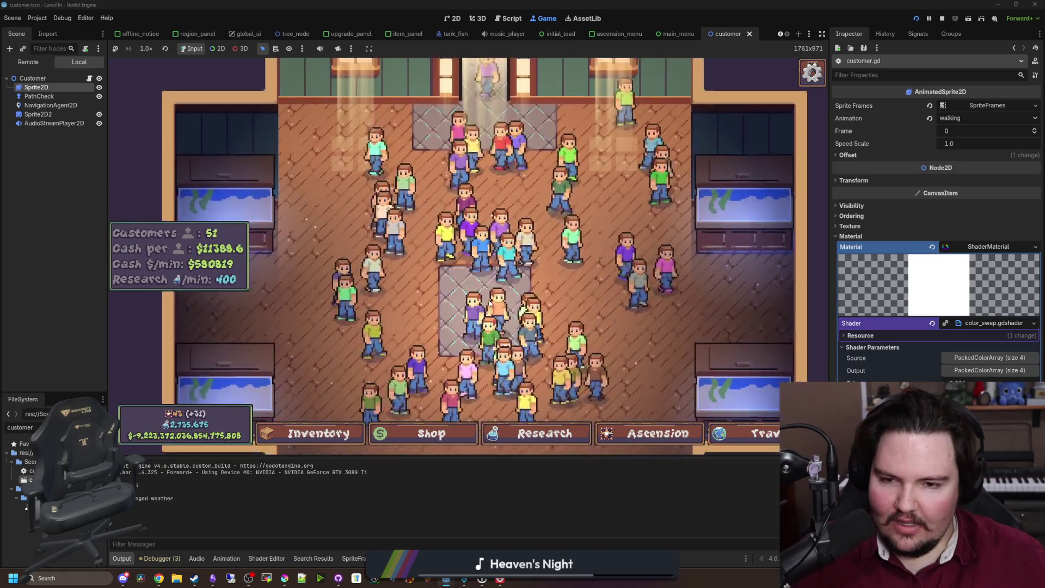
{"action": "scroll", "coordinate": [488, 301], "scroll_direction": "up", "scroll_amount": 2}
{"action": "key", "text": "w"}
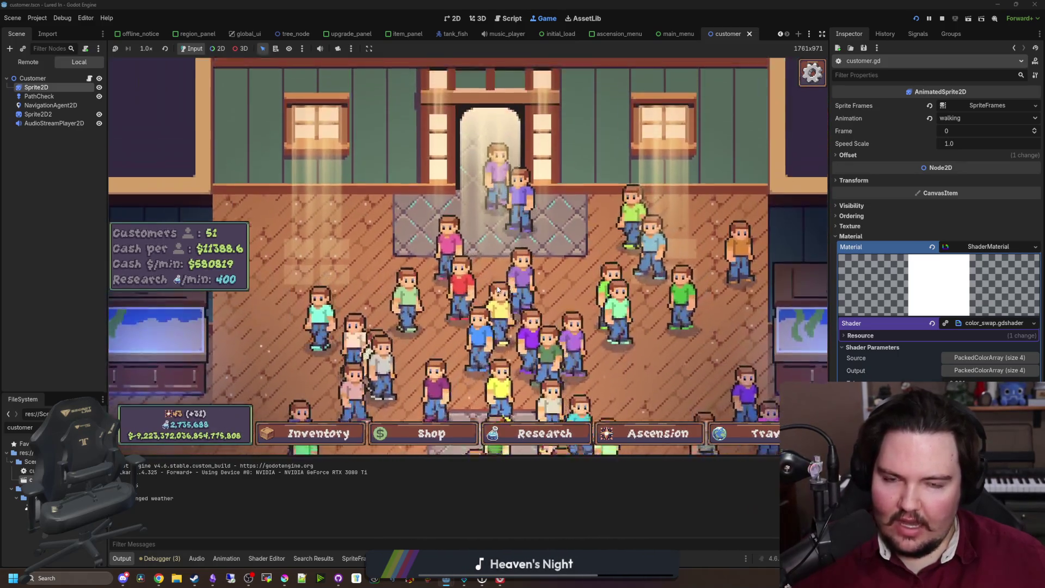
{"action": "scroll", "coordinate": [497, 289], "scroll_direction": "down", "scroll_amount": 3}
{"action": "key", "text": "s"}
{"action": "scroll", "coordinate": [389, 373], "scroll_direction": "up", "scroll_amount": 3}
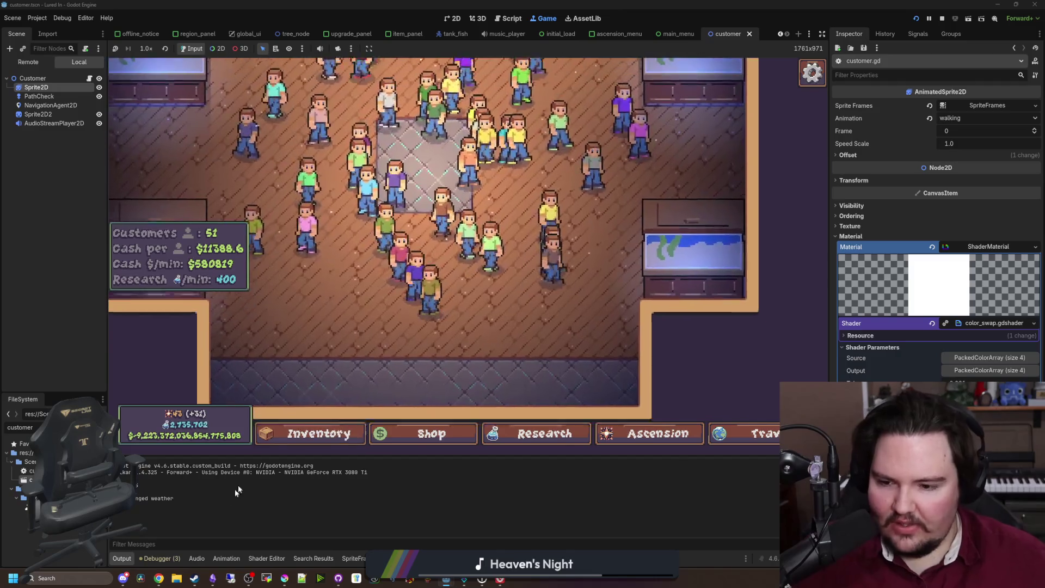
{"action": "scroll", "coordinate": [238, 490], "scroll_direction": "down", "scroll_amount": 2}
{"action": "scroll", "coordinate": [457, 176], "scroll_direction": "up", "scroll_amount": 2}
Step: Glance at the notes window, then open customer.gd with the caret at the end of line 31
{"action": "key", "text": "alt+Tab"}
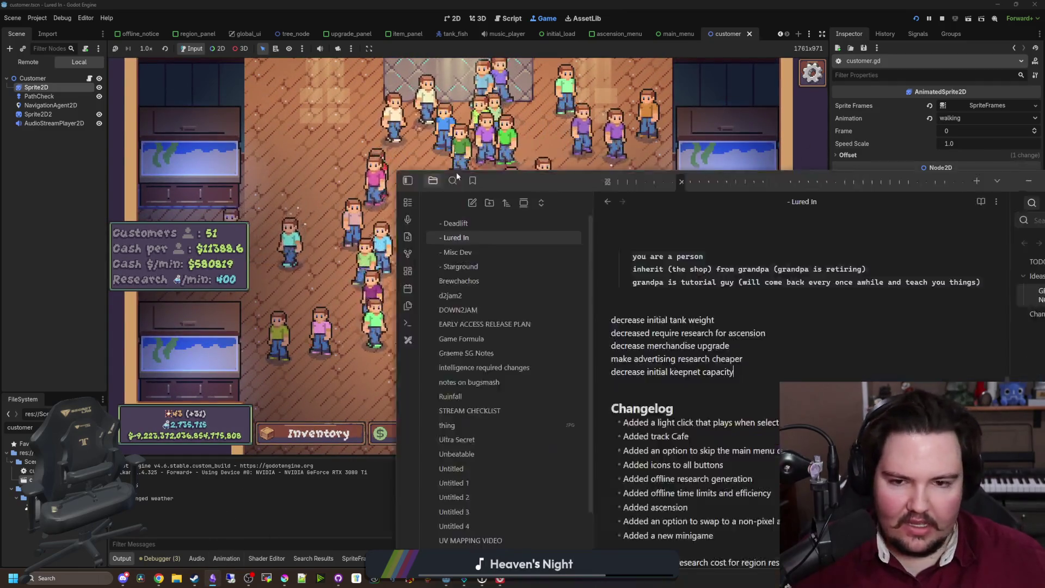
{"action": "key", "text": "alt+Tab"}
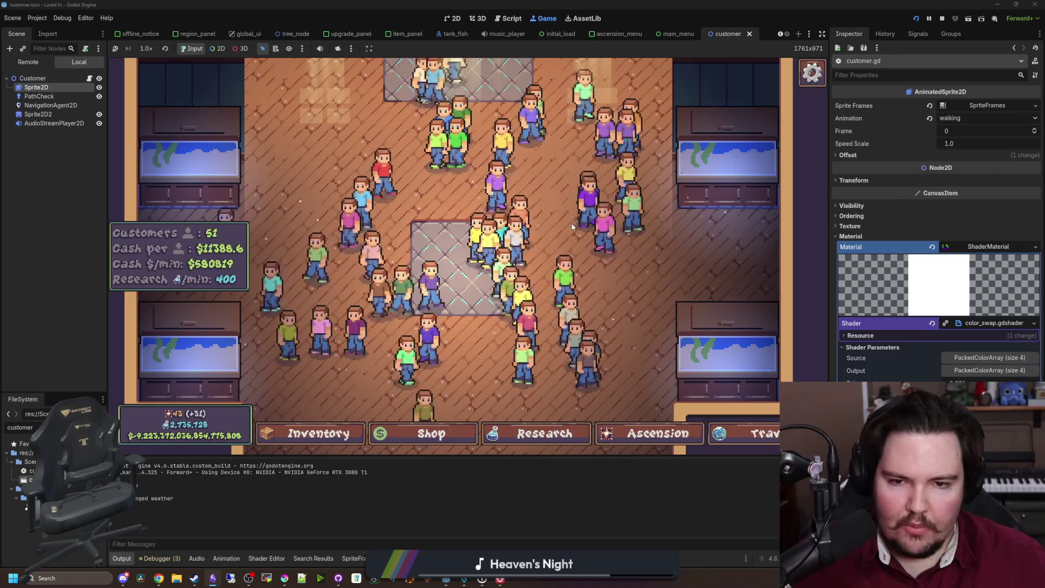
{"action": "scroll", "coordinate": [572, 227], "scroll_direction": "down", "scroll_amount": 2}
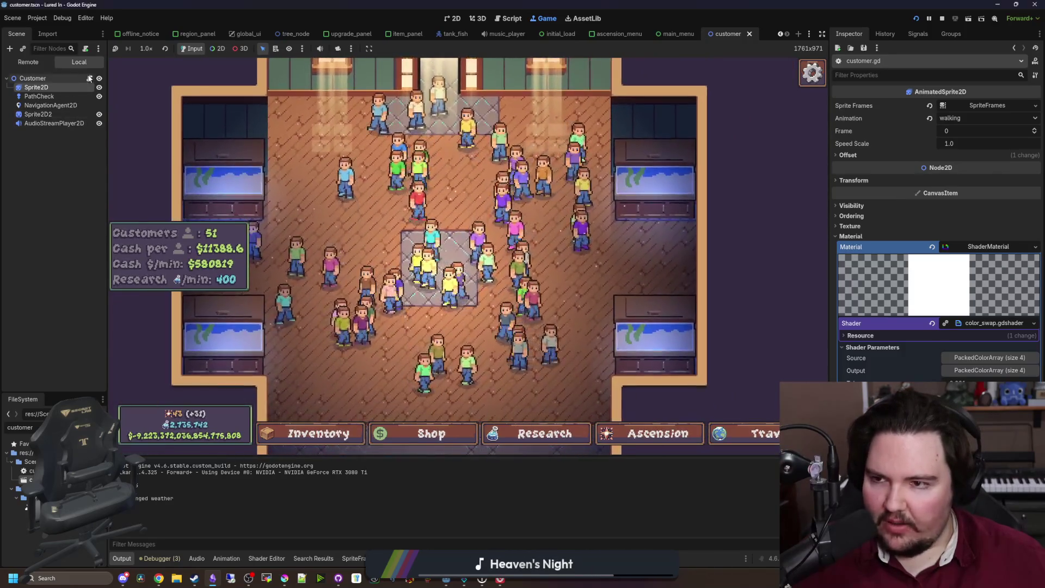
{"action": "left_click", "coordinate": [90, 79]}
{"action": "left_click", "coordinate": [598, 311]}
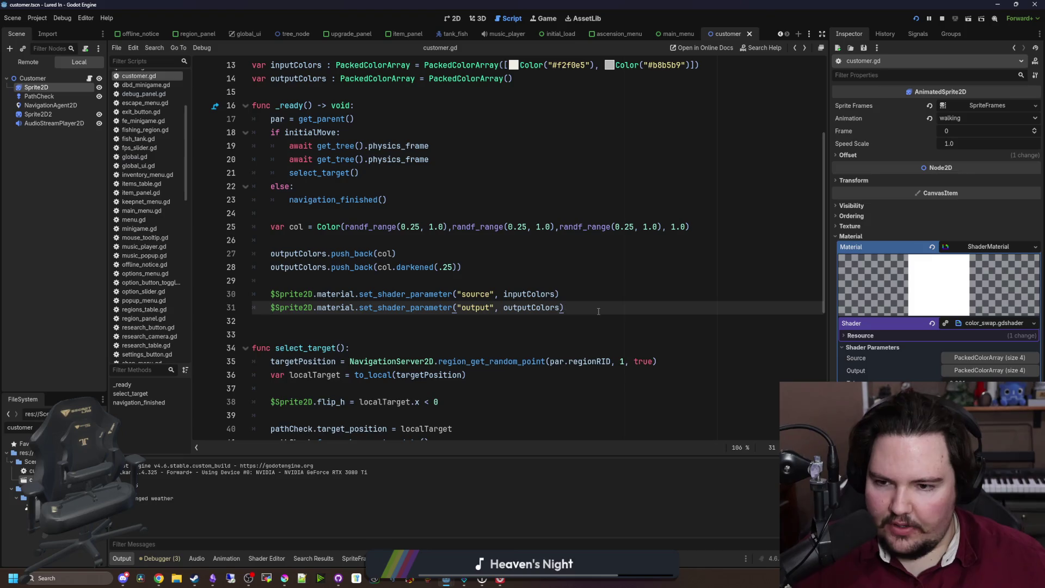
Step: Add a new line in _ready, then check the Sprite2D node's Transform Scale in the 2D editor
{"action": "key", "text": "Return"}
{"action": "key", "text": "Return"}
{"action": "left_click", "coordinate": [41, 96]}
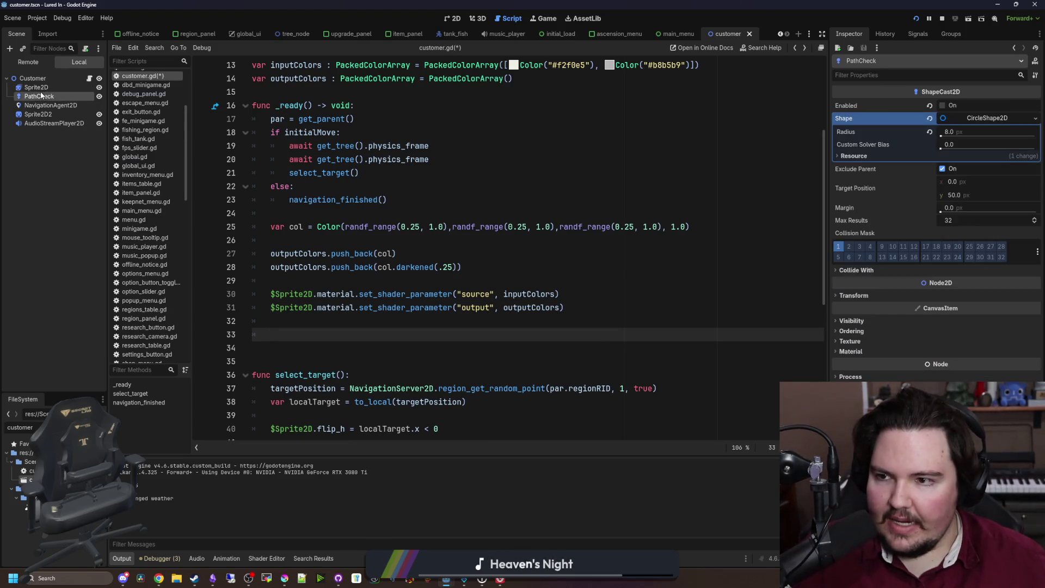
{"action": "left_click", "coordinate": [37, 87]}
{"action": "left_click", "coordinate": [456, 19]}
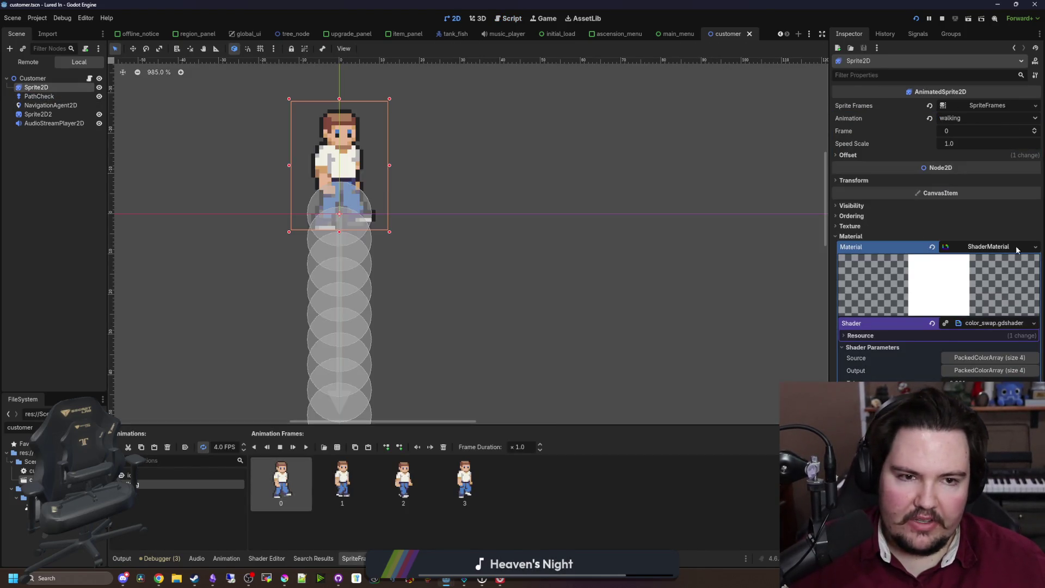
{"action": "left_click", "coordinate": [886, 180]}
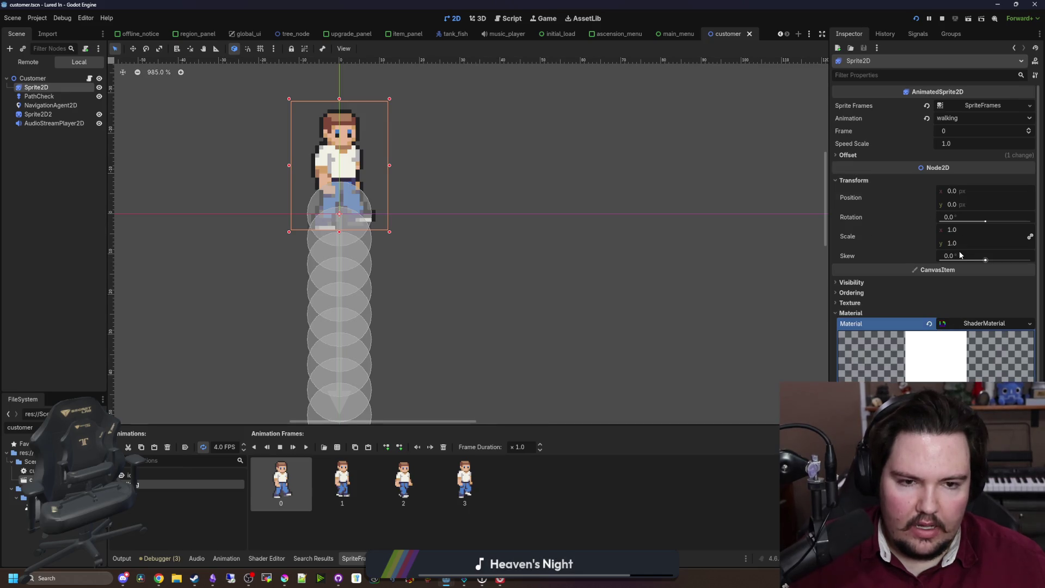
{"action": "scroll", "coordinate": [335, 151], "scroll_direction": "up", "scroll_amount": 2}
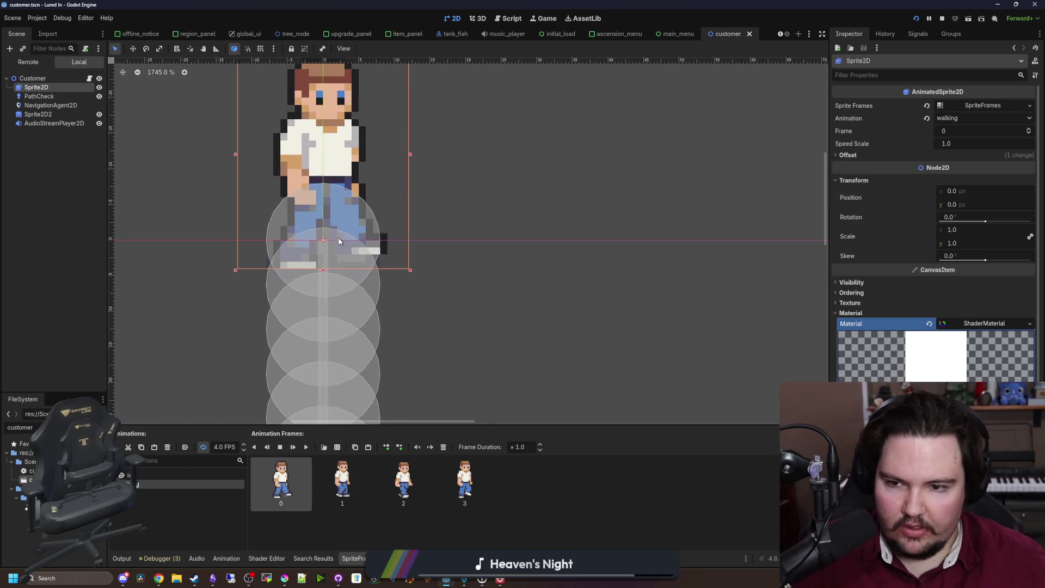
{"action": "scroll", "coordinate": [381, 376], "scroll_direction": "down", "scroll_amount": 2}
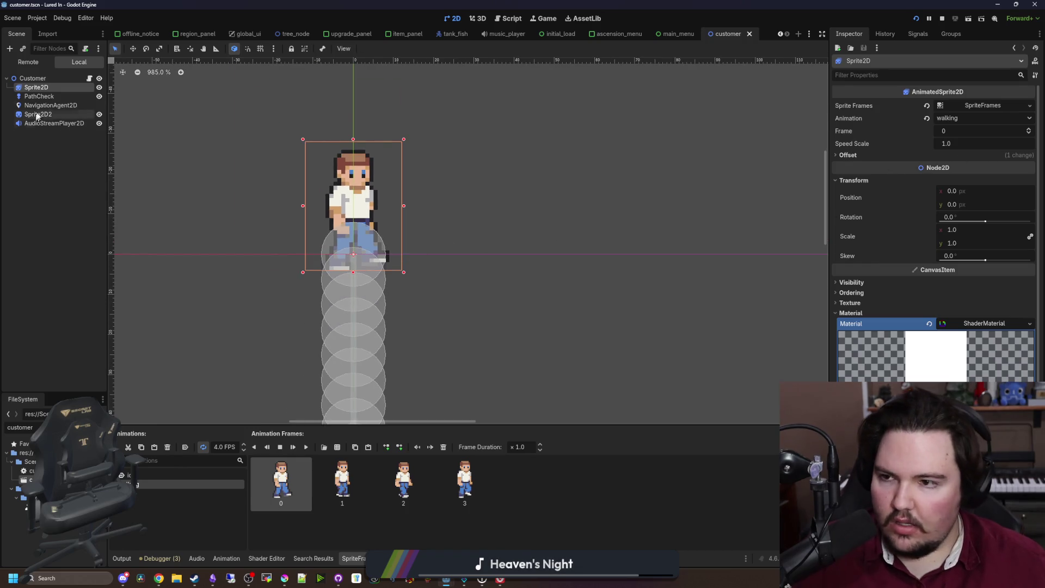
Step: Write $Sprite.scale.y = randf_range(0.5, 1.0) on line 33 and save the script
{"action": "left_click", "coordinate": [89, 79]}
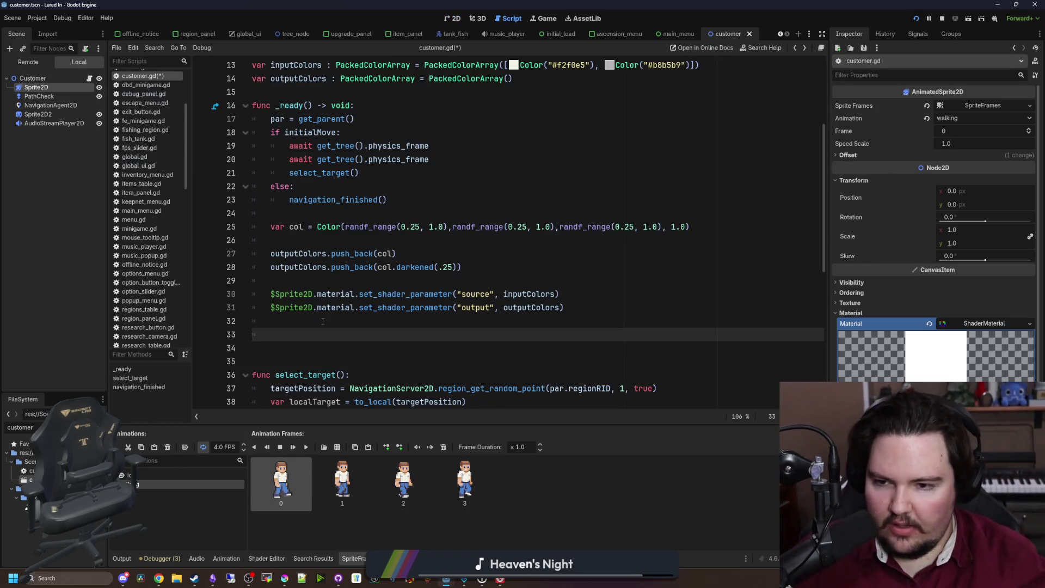
{"action": "type", "text": "scale.y = "}
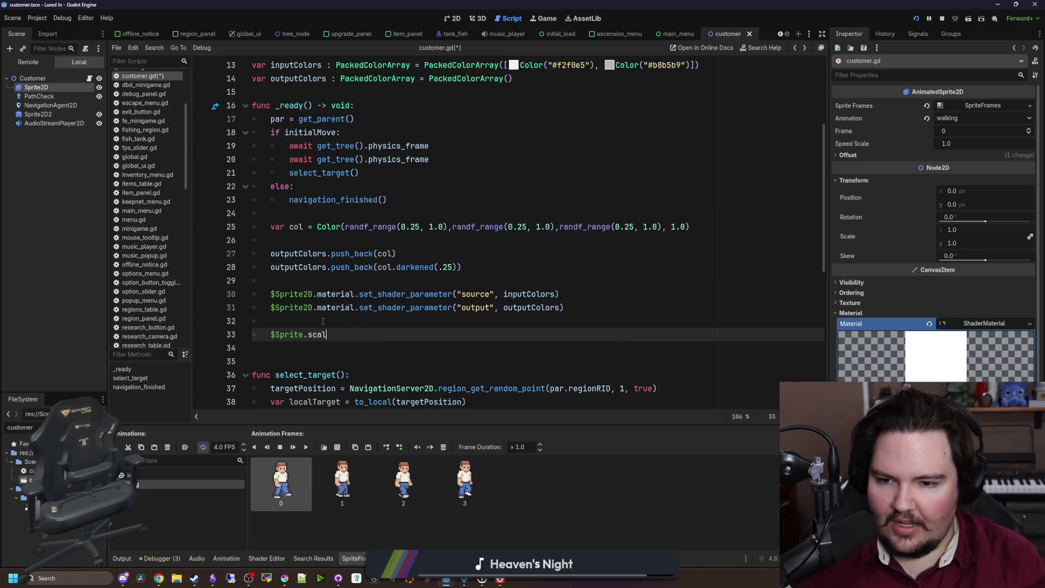
{"action": "type", "text": "randf_ran"}
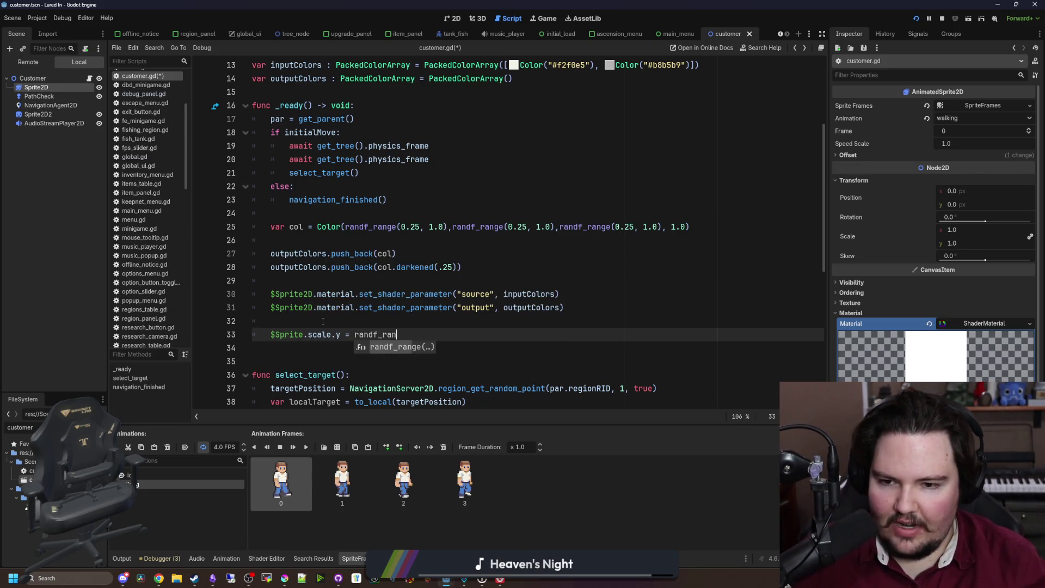
{"action": "key", "text": "Return"}
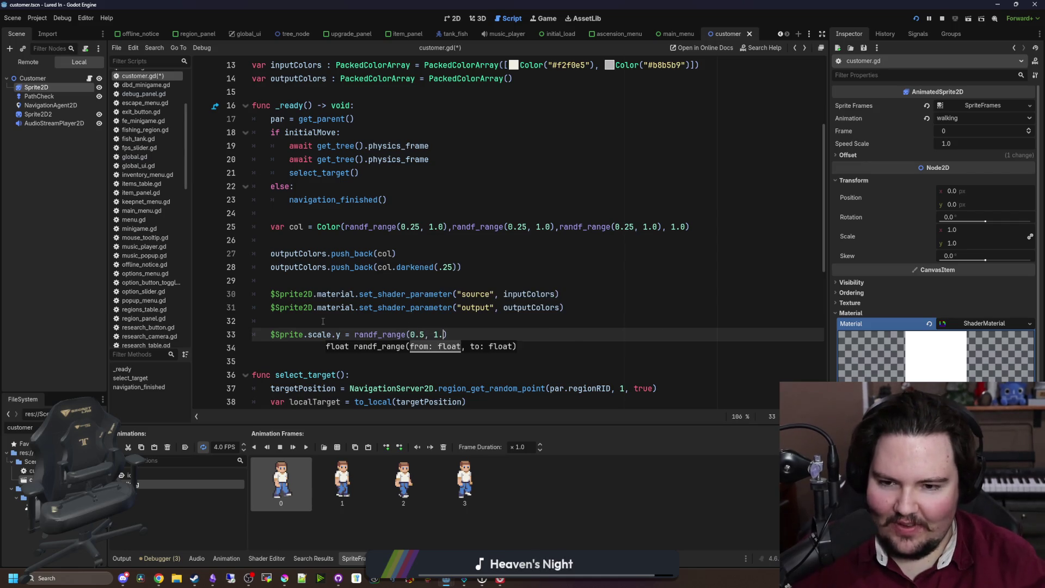
{"action": "left_click", "coordinate": [322, 321]}
{"action": "key", "text": "ctrl+s"}
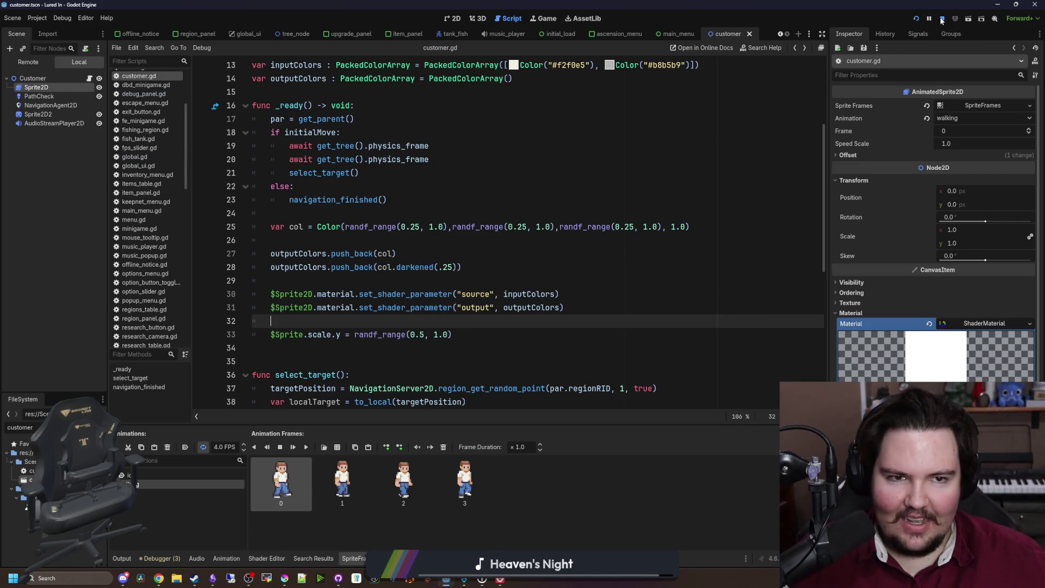
Step: Run the game, hit the null-instance error, and fix the line to $Sprite2D.scale.y, then save
{"action": "left_click", "coordinate": [919, 19]}
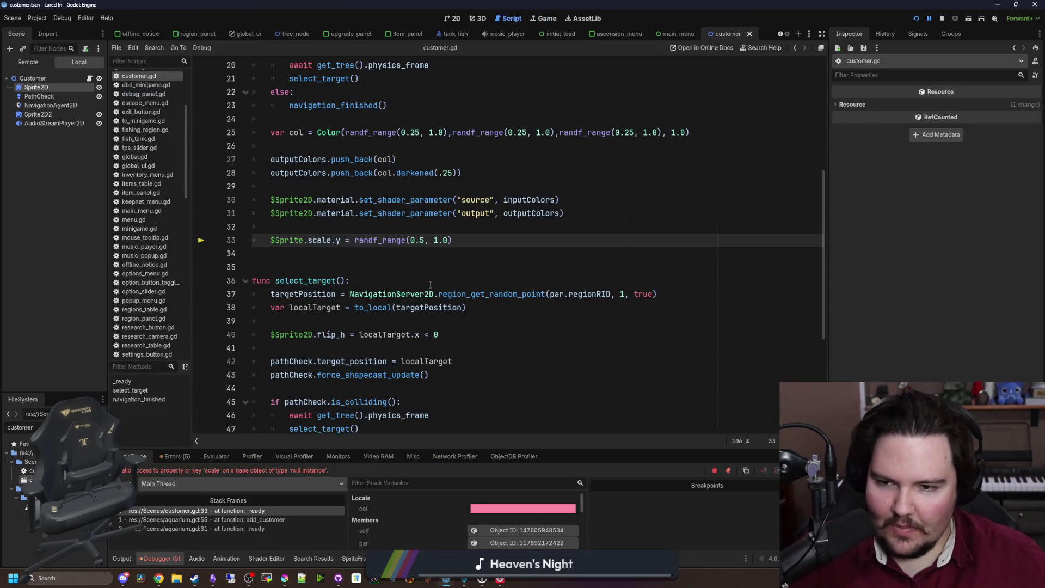
{"action": "scroll", "coordinate": [341, 261], "scroll_direction": "up", "scroll_amount": 1}
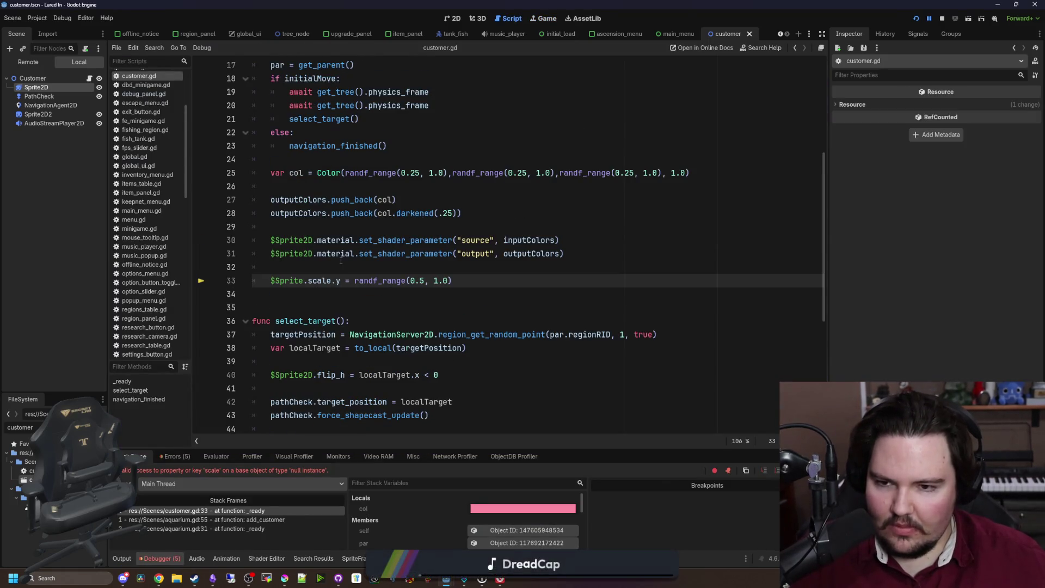
{"action": "left_click", "coordinate": [22, 88]}
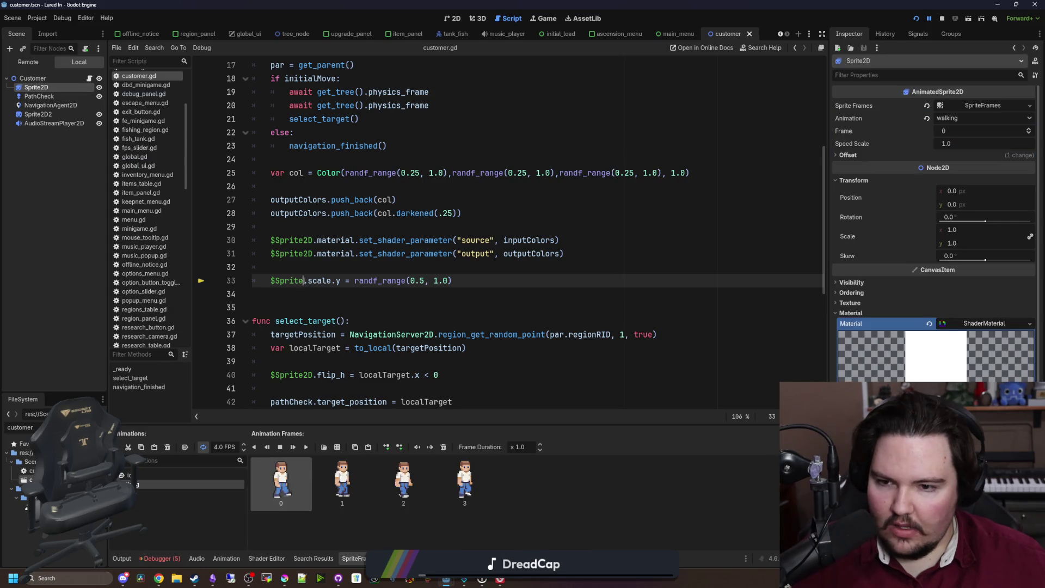
{"action": "key", "text": "Escape"}
{"action": "key", "text": "ctrl+s"}
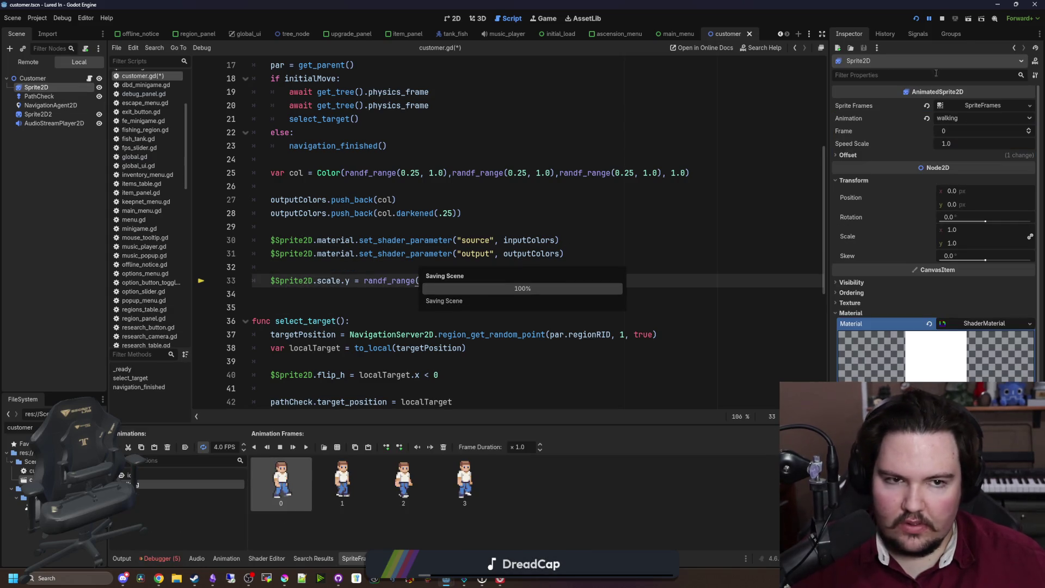
Step: Run the game again with the fix, dismiss the Welcome Back popup, then stop it
{"action": "left_click", "coordinate": [918, 20]}
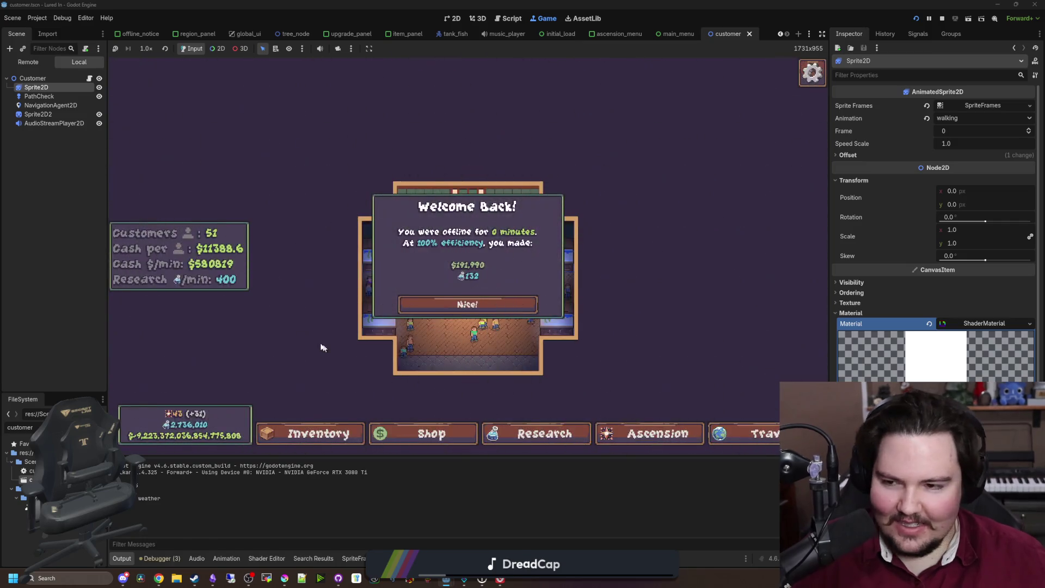
{"action": "left_click", "coordinate": [466, 312]}
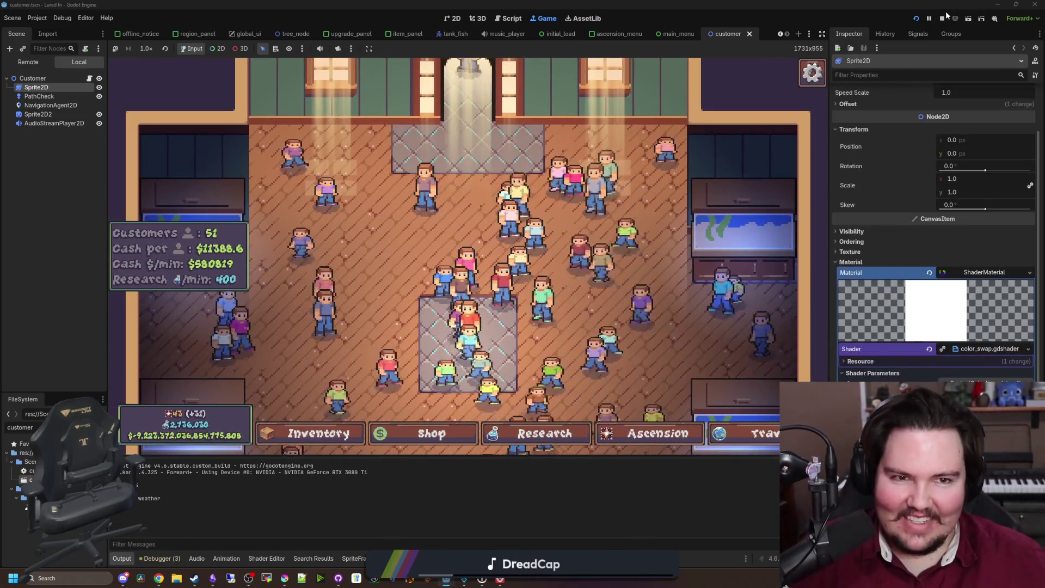
{"action": "left_click", "coordinate": [942, 18]}
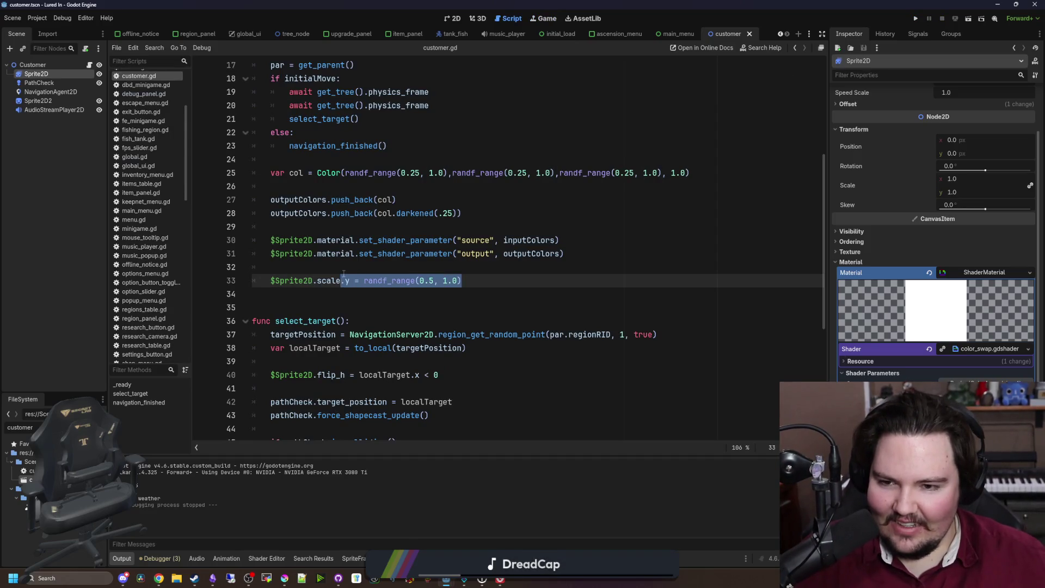
Step: Add var scale = randf_range(.75, 1.25), make the line $Sprite2D.scale *= scale, save, and run
{"action": "left_click", "coordinate": [354, 270]}
{"action": "key", "text": "Return"}
{"action": "key", "text": "Return"}
{"action": "key", "text": "Up"}
{"action": "type", "text": "va"}
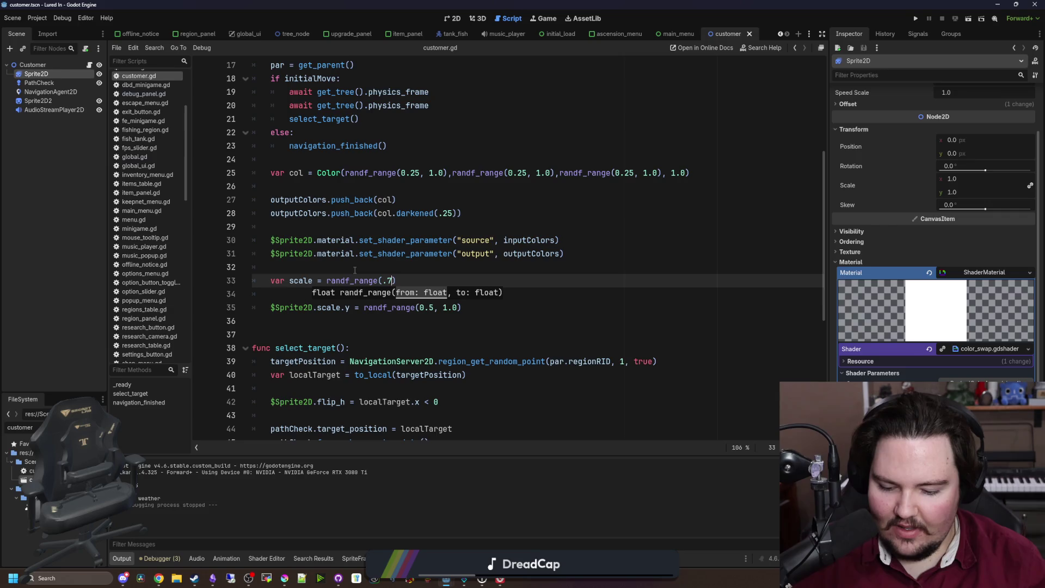
{"action": "mouse_move", "coordinate": [463, 333]}
{"action": "left_mouse_down"}
{"action": "mouse_move", "coordinate": [381, 308]}
{"action": "mouse_move", "coordinate": [332, 308]}
{"action": "left_mouse_up"}
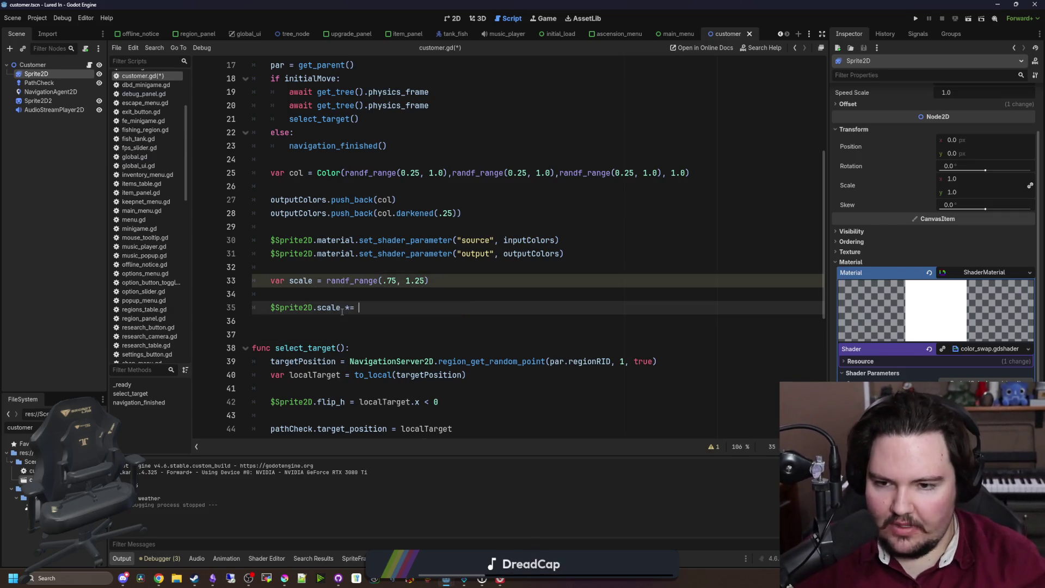
{"action": "left_click", "coordinate": [338, 293]}
{"action": "key", "text": "ctrl+s"}
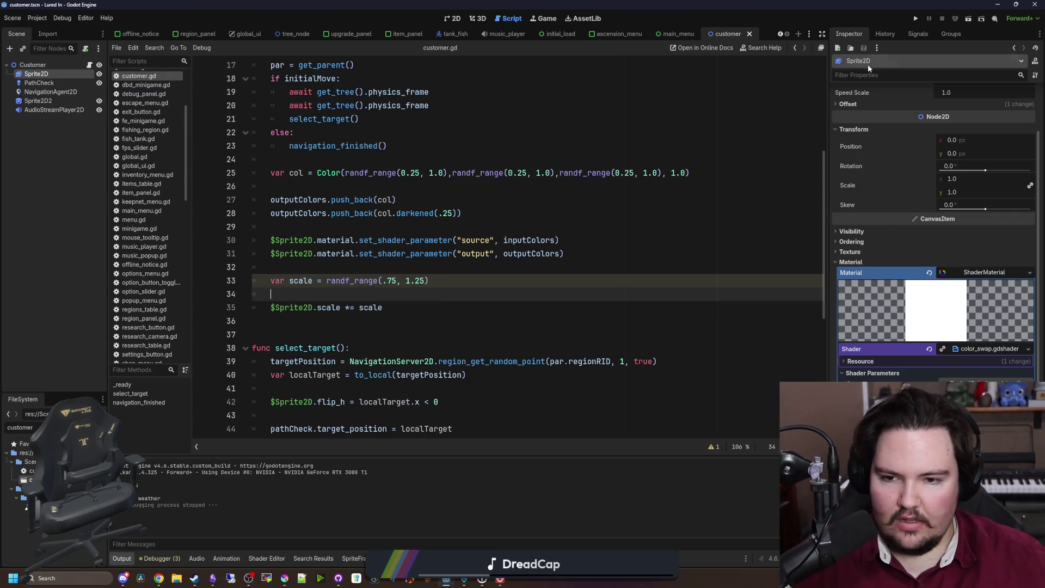
{"action": "left_click", "coordinate": [917, 19]}
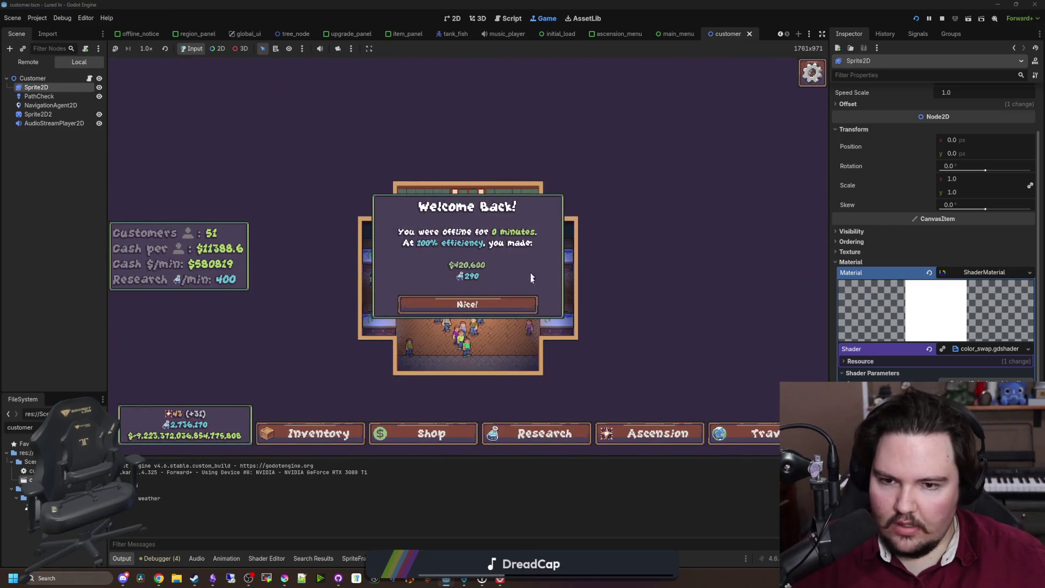
Step: Dismiss the Welcome Back popup and zoom in on the differently sized customers
{"action": "left_click", "coordinate": [466, 304]}
{"action": "scroll", "coordinate": [499, 370], "scroll_direction": "up", "scroll_amount": 1}
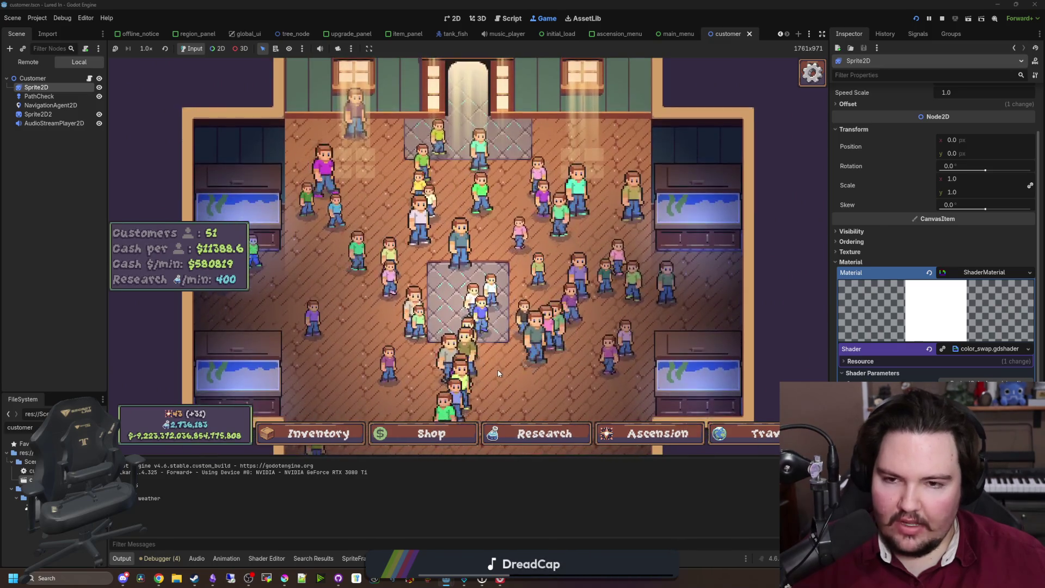
{"action": "scroll", "coordinate": [500, 369], "scroll_direction": "up", "scroll_amount": 2}
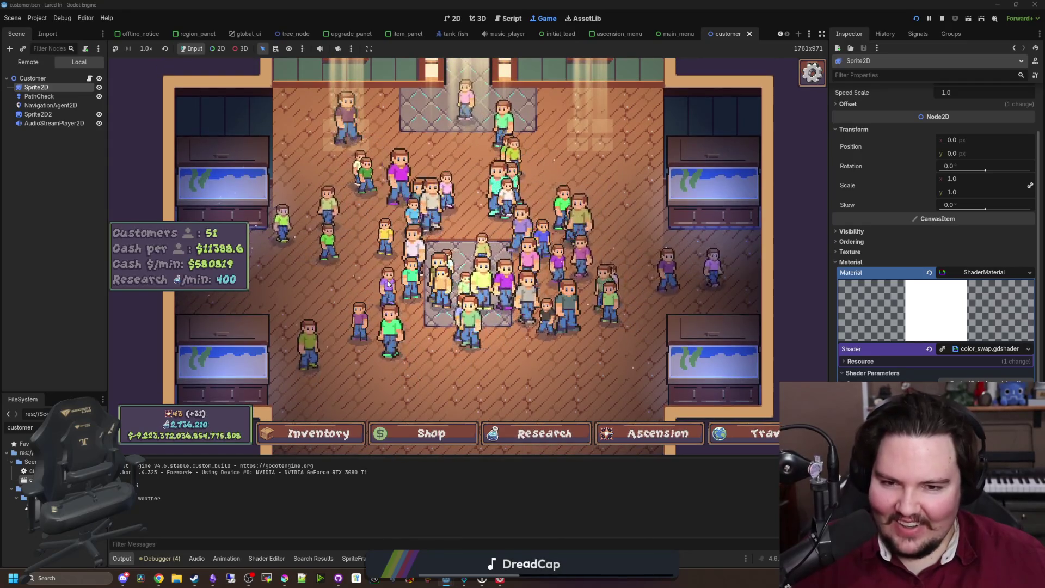
Step: In customer.gd, change the range to randf_range(.9, 1.1) and rename the scale variable to s
{"action": "left_click", "coordinate": [89, 79]}
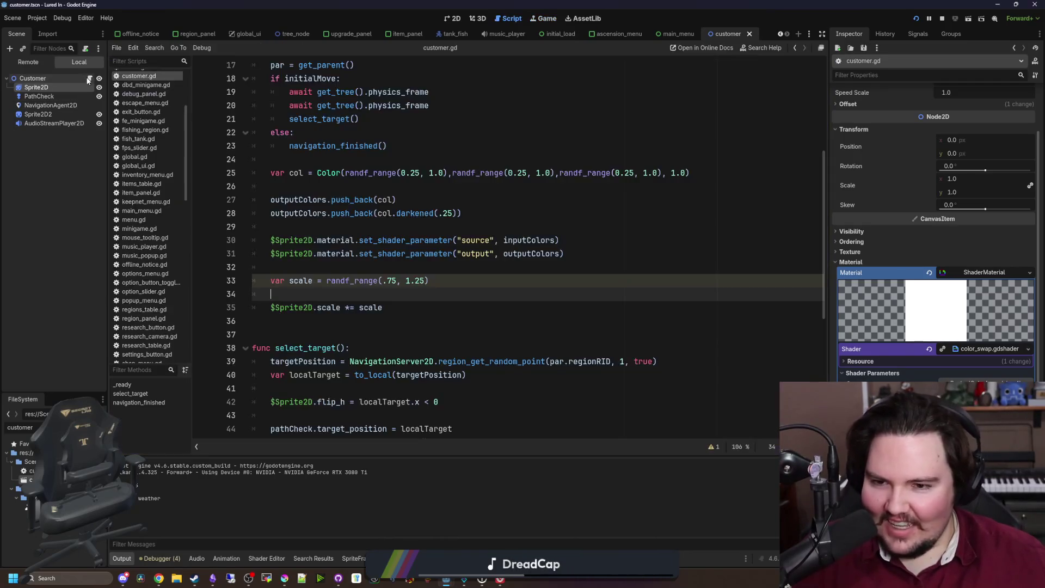
{"action": "left_click", "coordinate": [396, 280]}
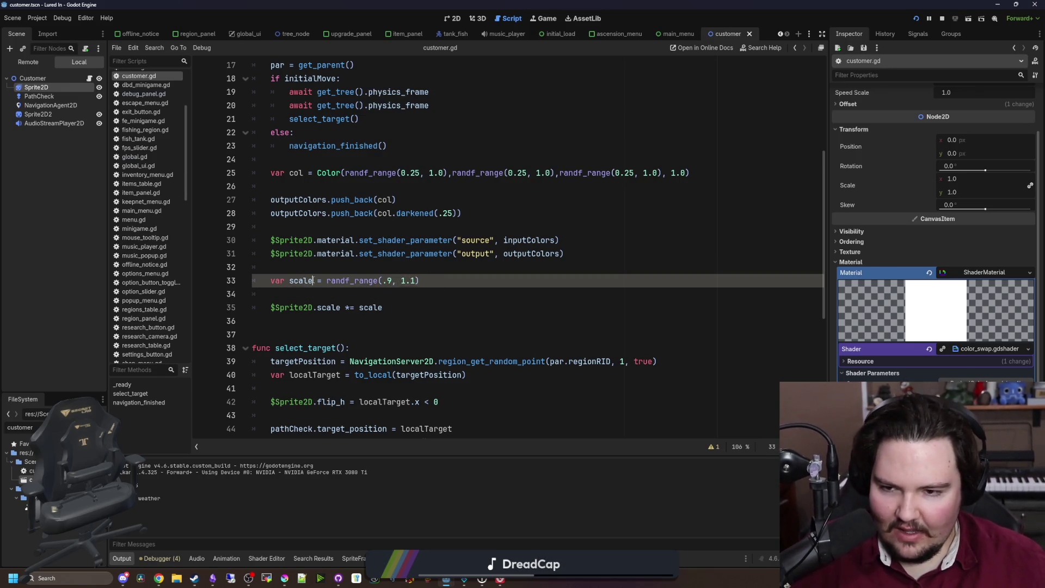
{"action": "key", "text": "BackSpace"}
{"action": "left_click", "coordinate": [383, 308]}
{"action": "key", "text": "BackSpace"}
{"action": "left_click", "coordinate": [381, 297]}
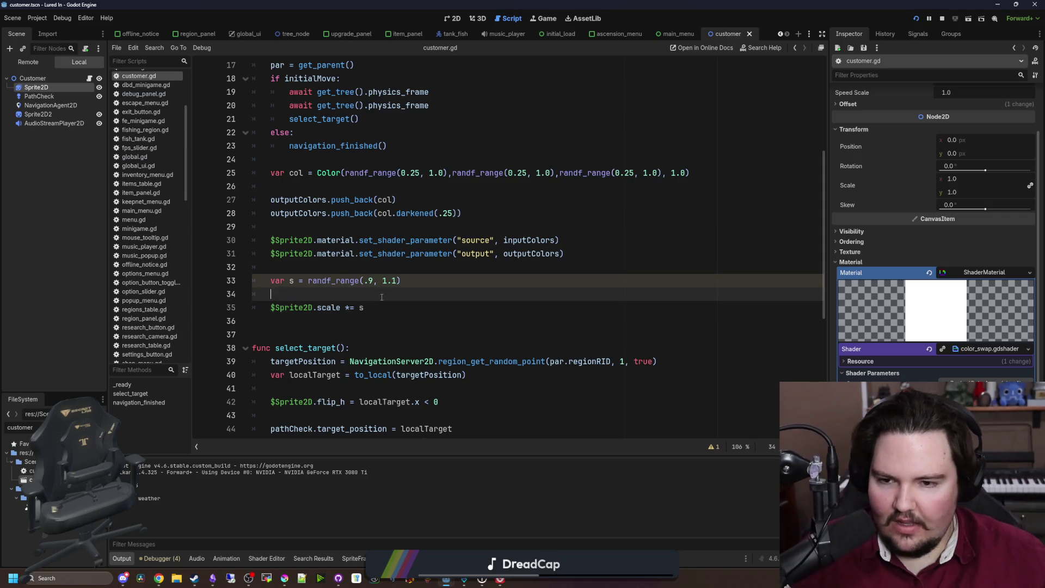
Step: Run the project and zoom and pan over the customers to check their sizes
{"action": "left_click", "coordinate": [915, 19]}
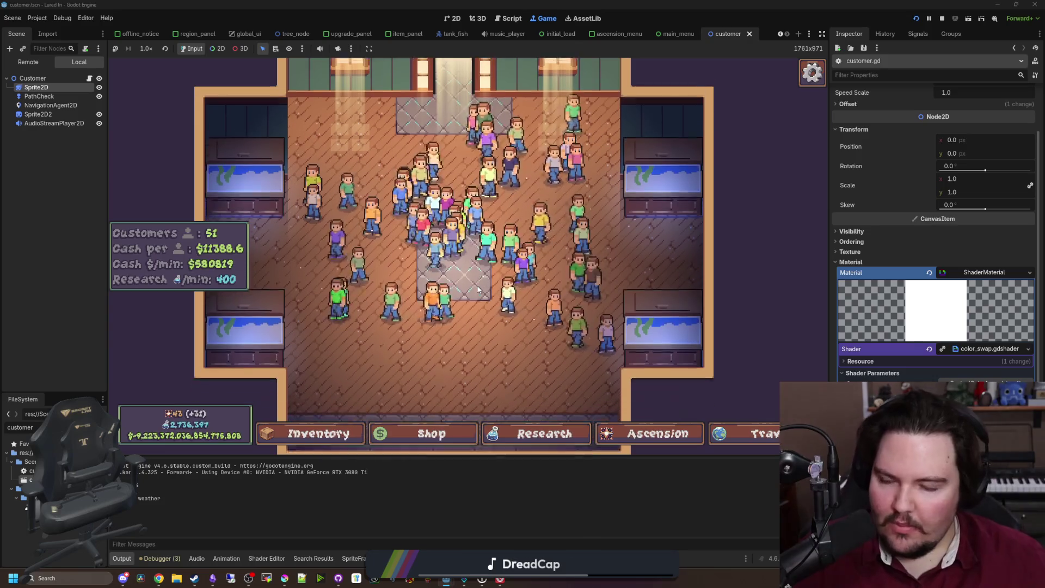
{"action": "scroll", "coordinate": [455, 272], "scroll_direction": "down", "scroll_amount": 3}
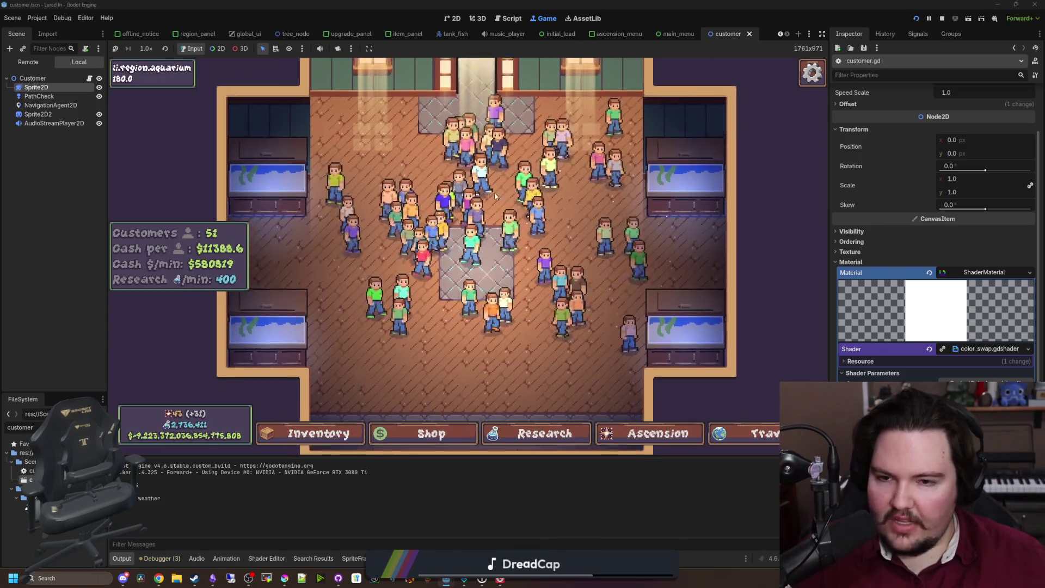
{"action": "scroll", "coordinate": [494, 262], "scroll_direction": "up", "scroll_amount": 5}
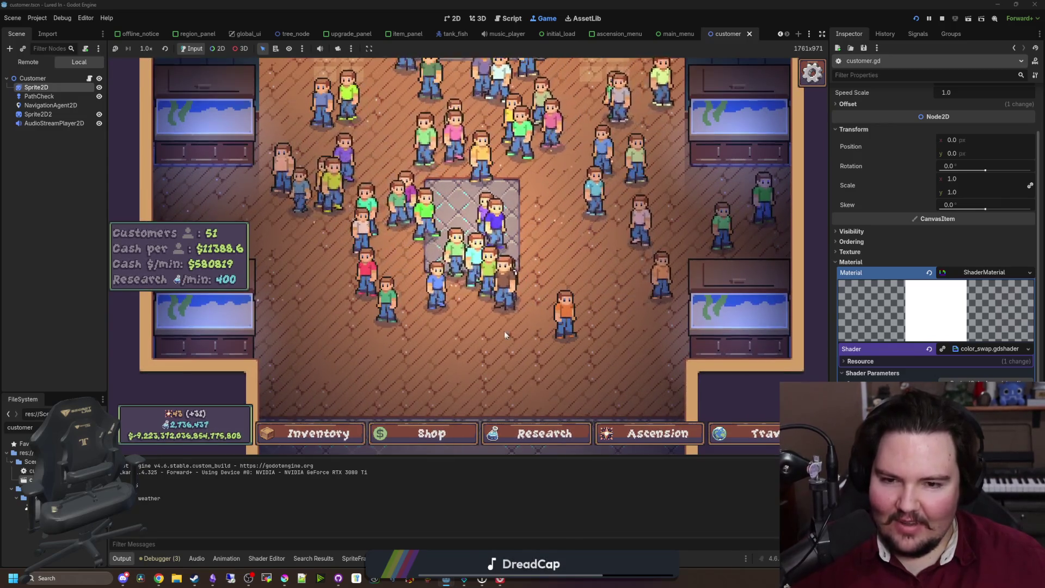
{"action": "scroll", "coordinate": [504, 330], "scroll_direction": "down", "scroll_amount": 5}
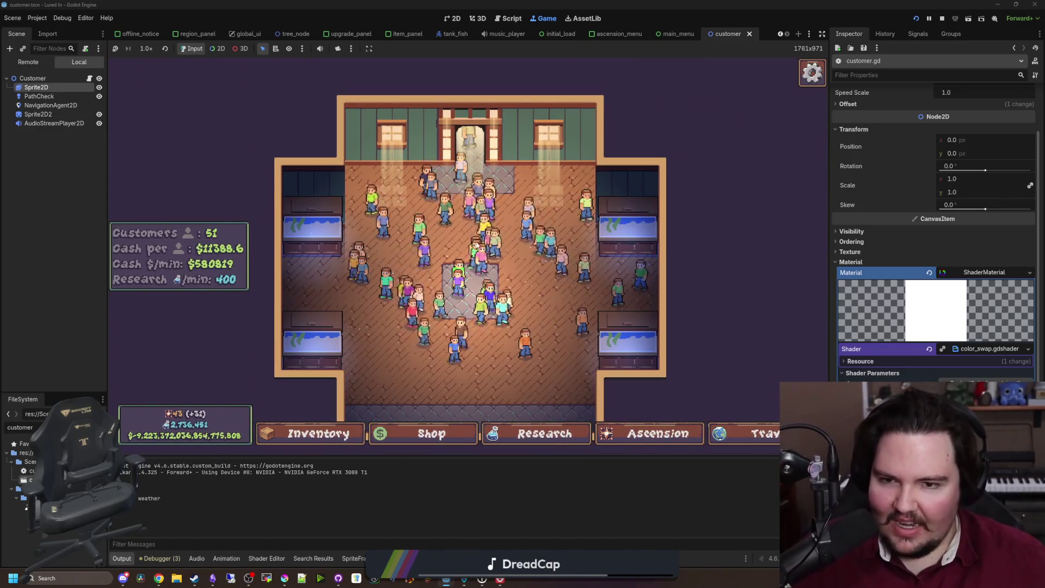
{"action": "scroll", "coordinate": [479, 258], "scroll_direction": "up", "scroll_amount": 3}
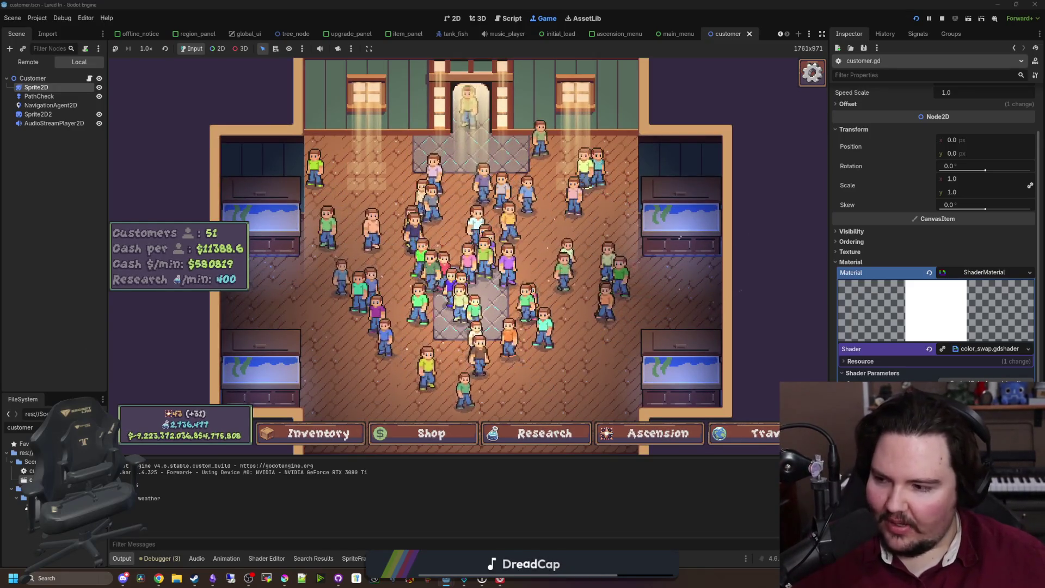
{"action": "mouse_move", "coordinate": [467, 275]}
{"action": "left_mouse_down"}
{"action": "mouse_move", "coordinate": [467, 160]}
{"action": "mouse_move", "coordinate": [467, 237]}
{"action": "left_mouse_up"}
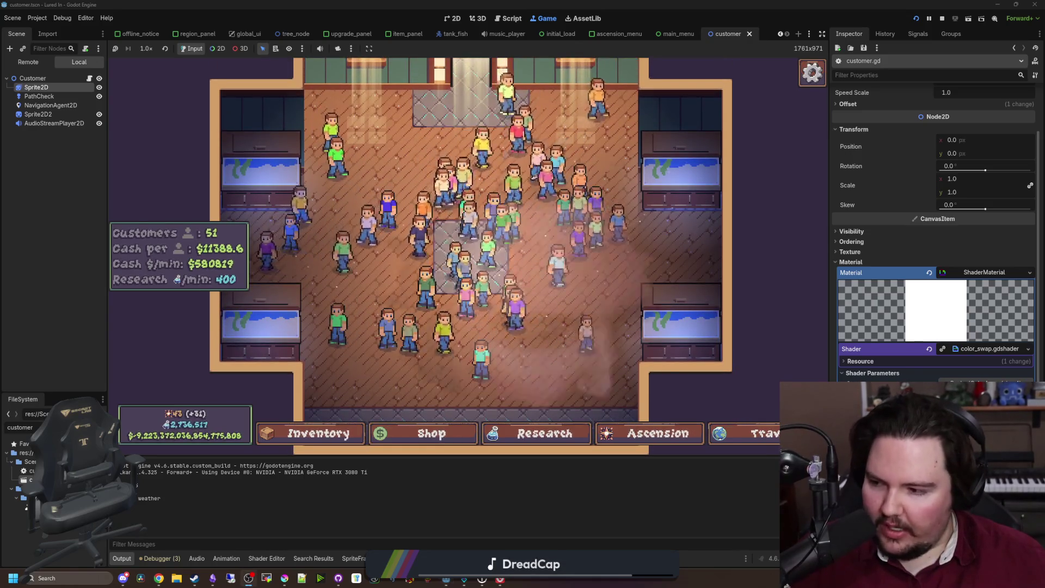